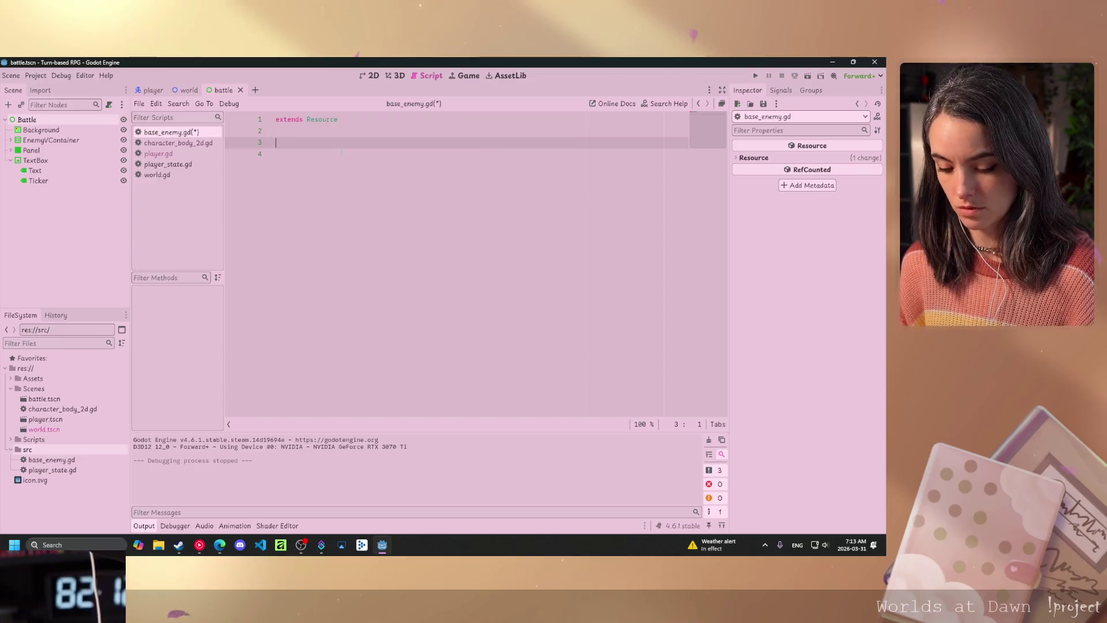
text(@export )
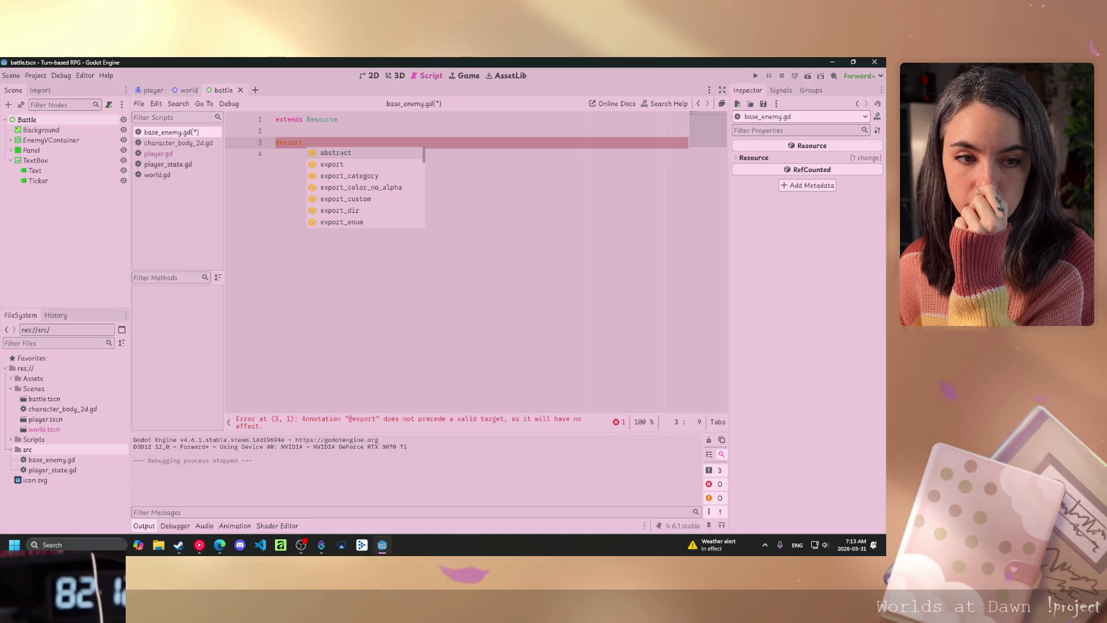
text(var name)
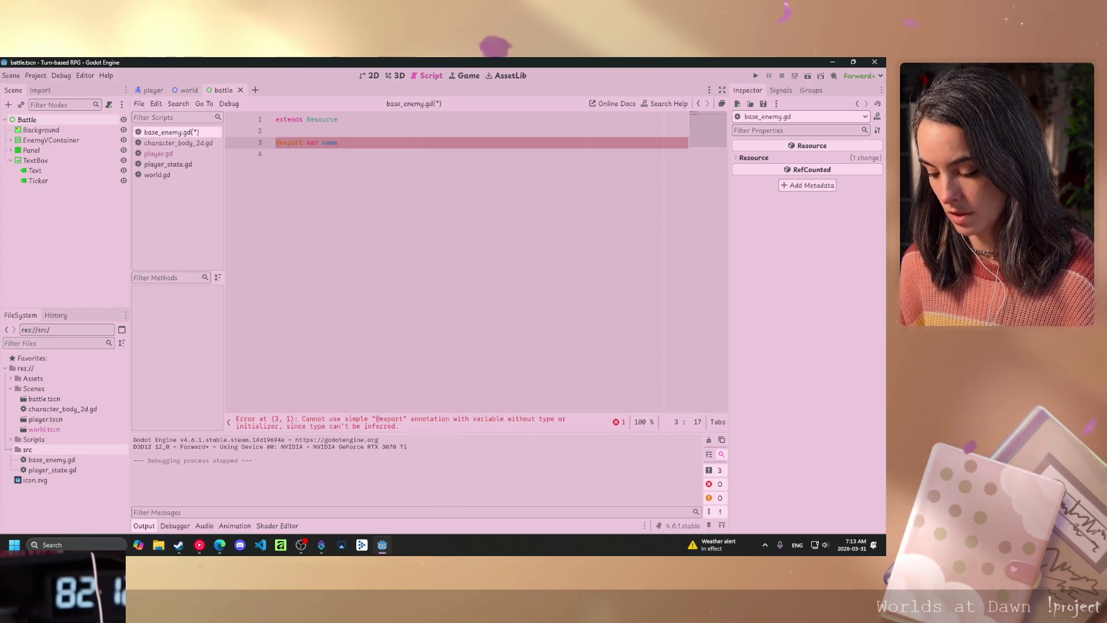
text( : )
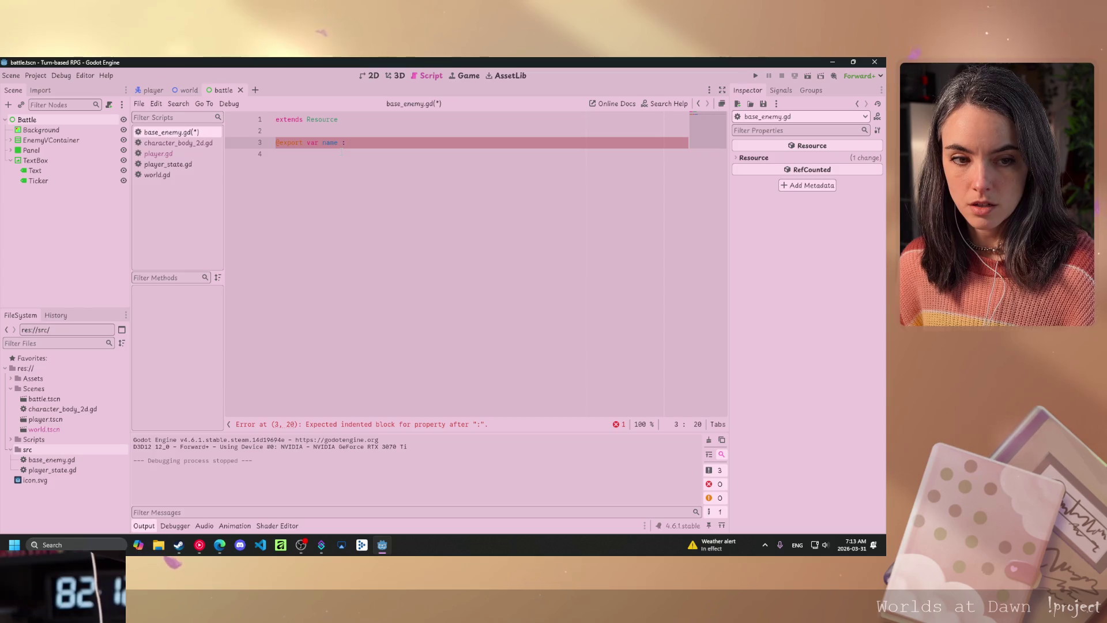
text(ing)
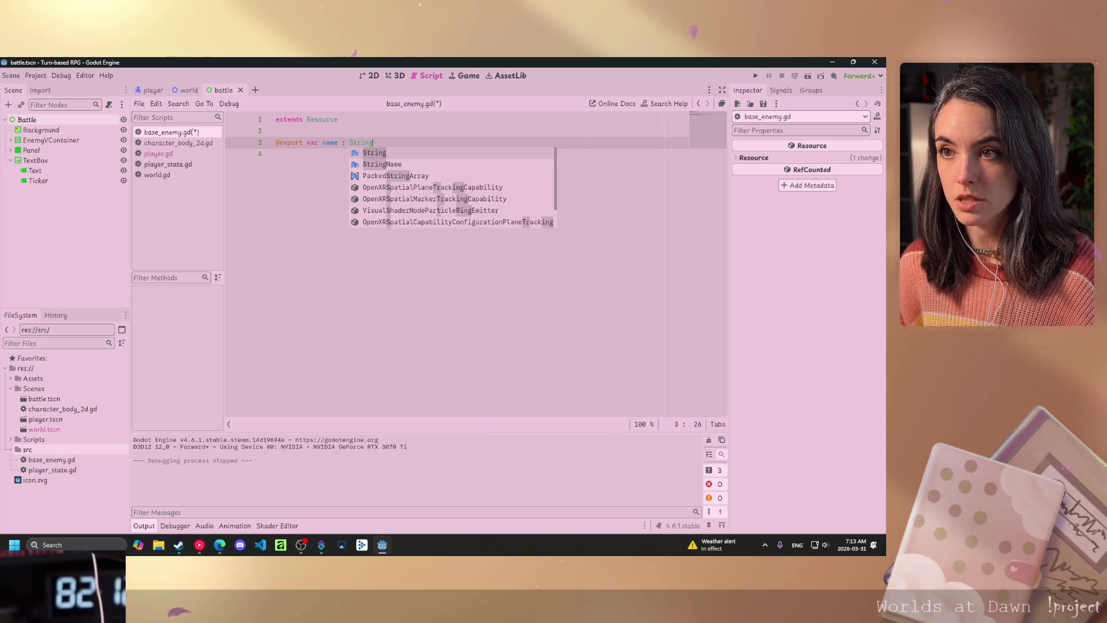
text( = )
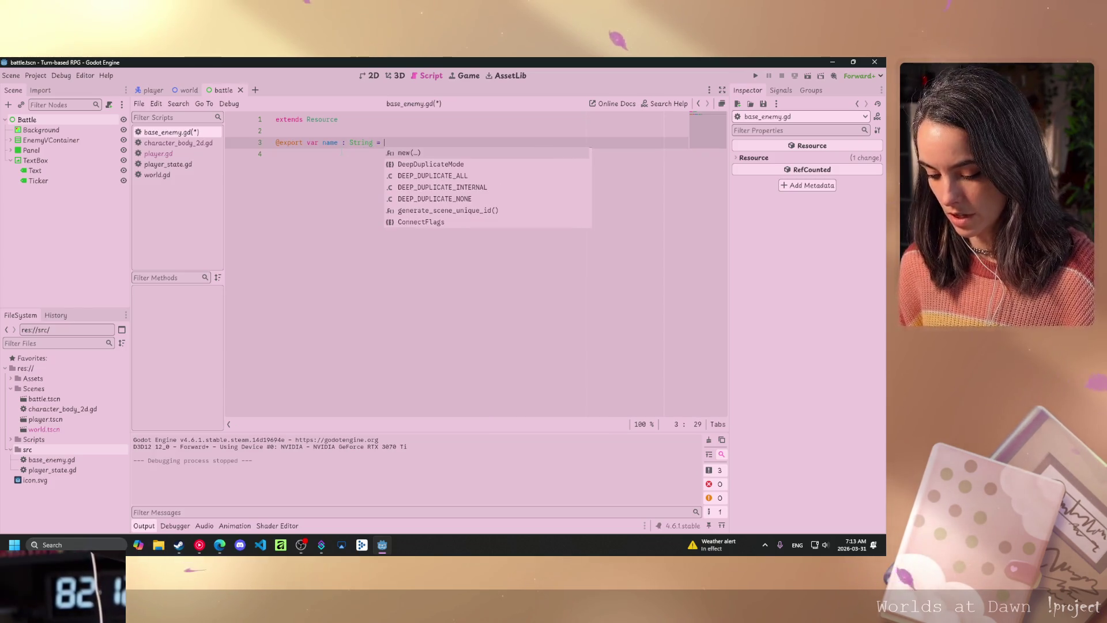
text(")
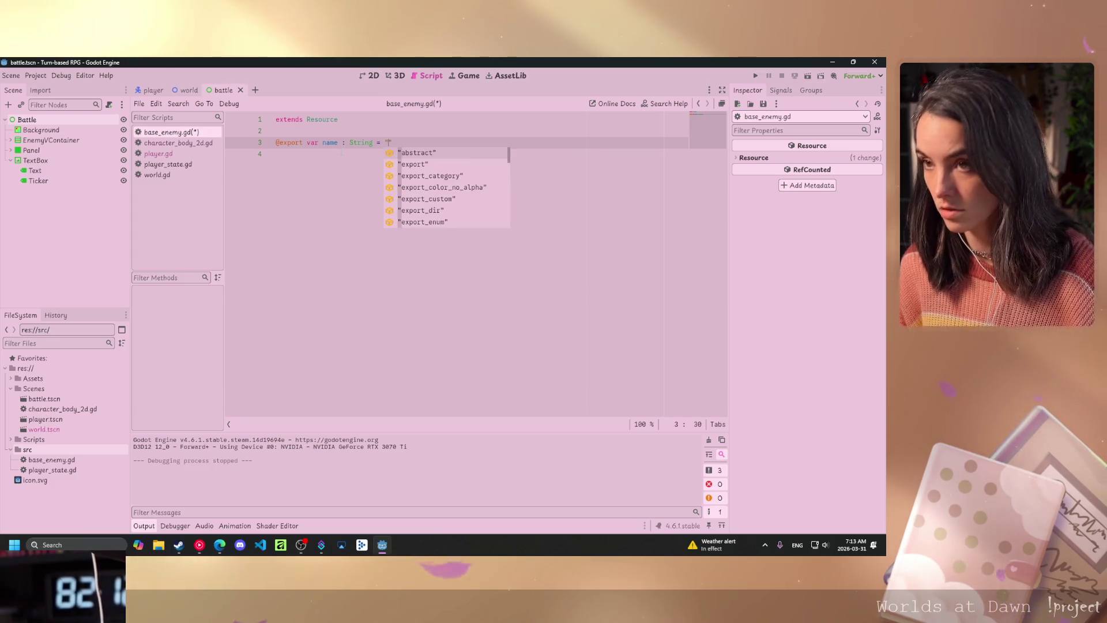
key(Escape)
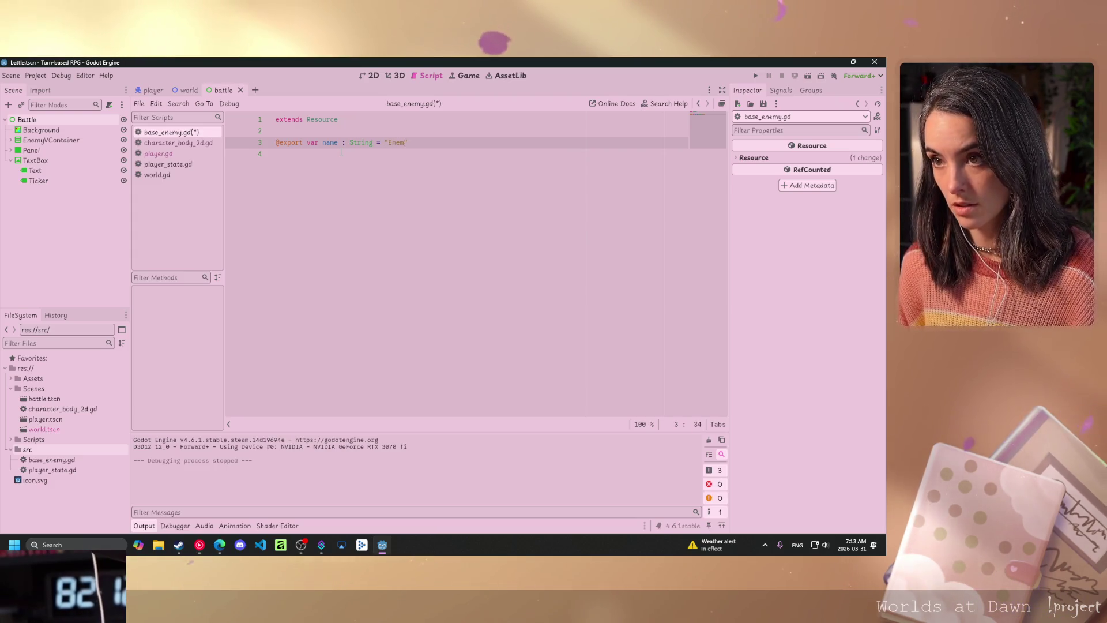
text(y)
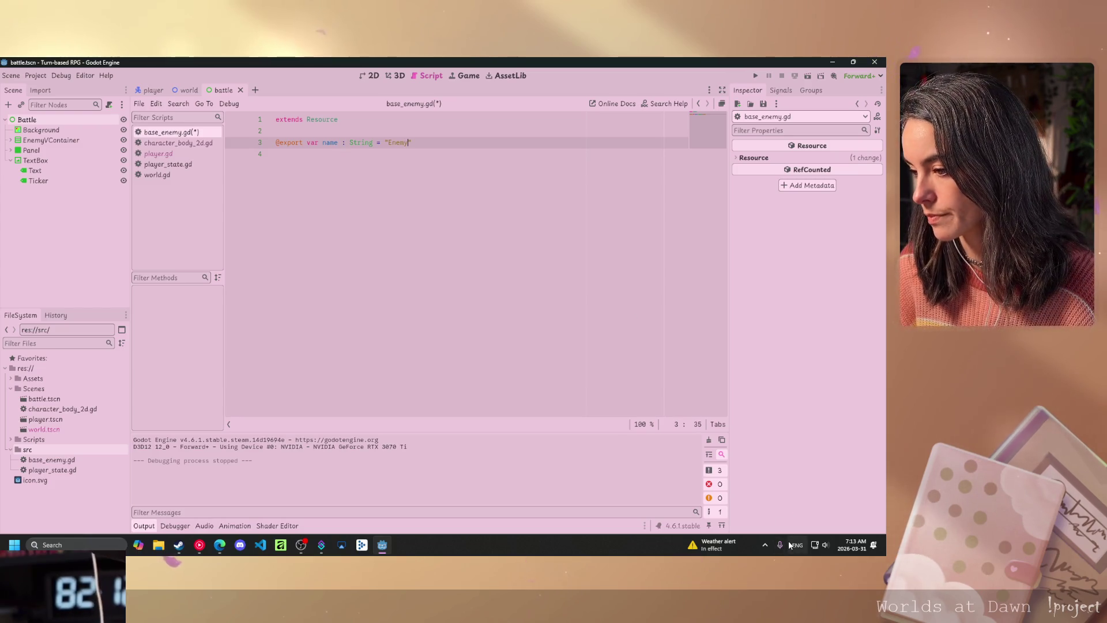
click(789, 546)
click(762, 487)
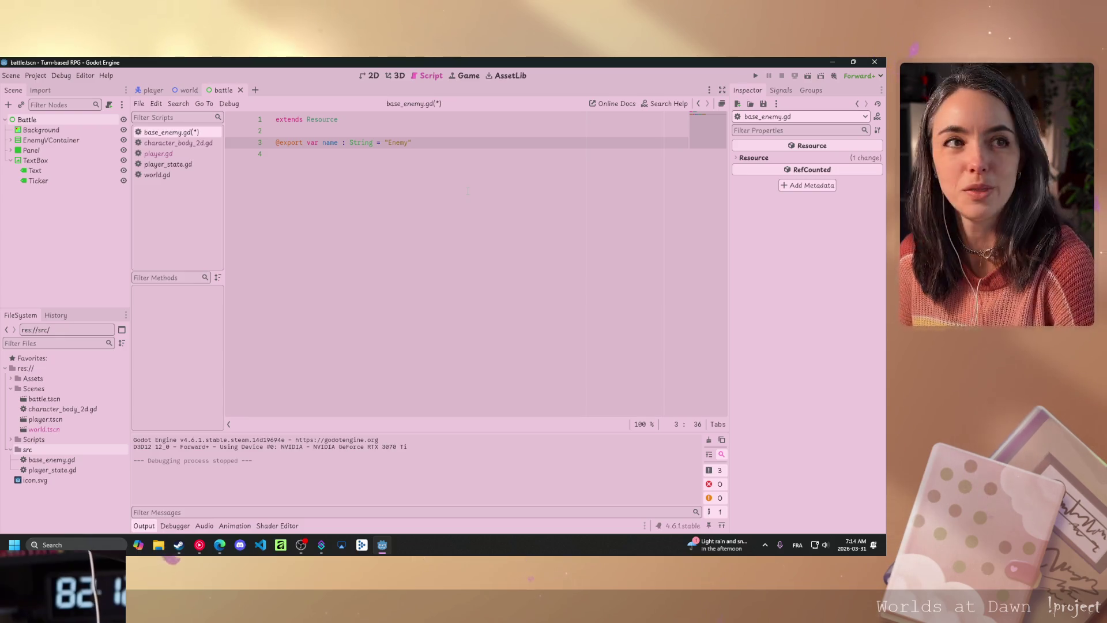
key(Return)
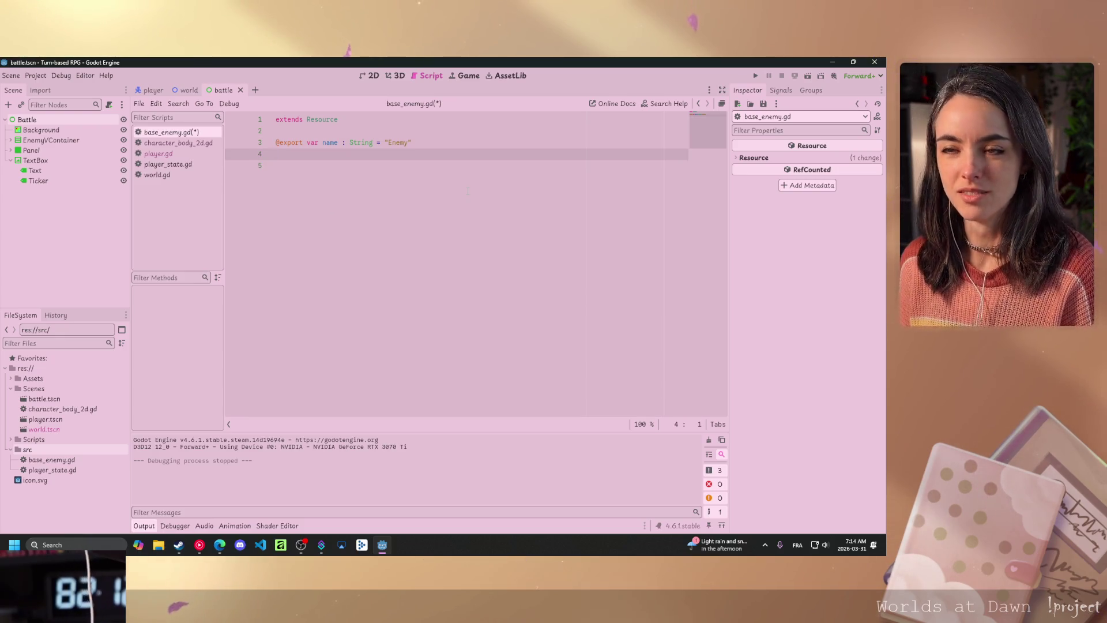
text(@)
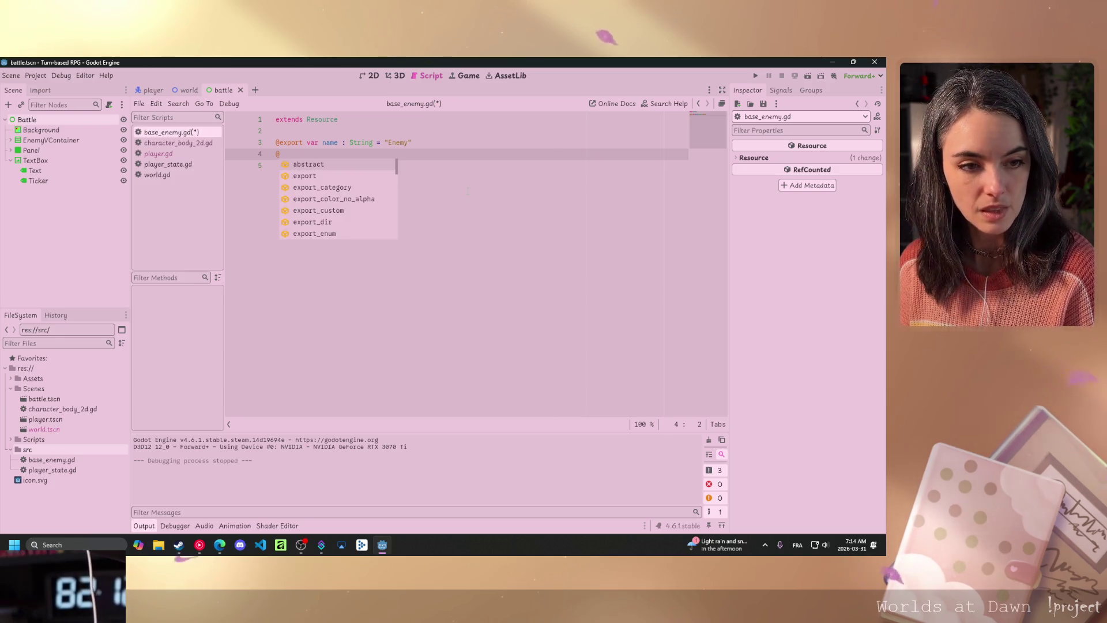
text(export)
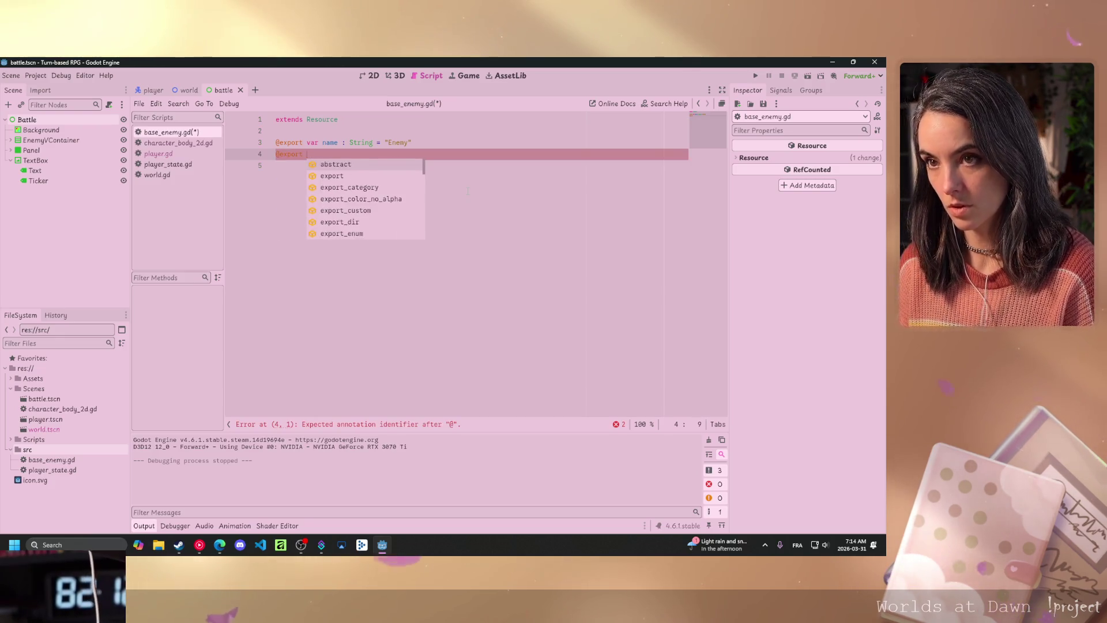
text( var)
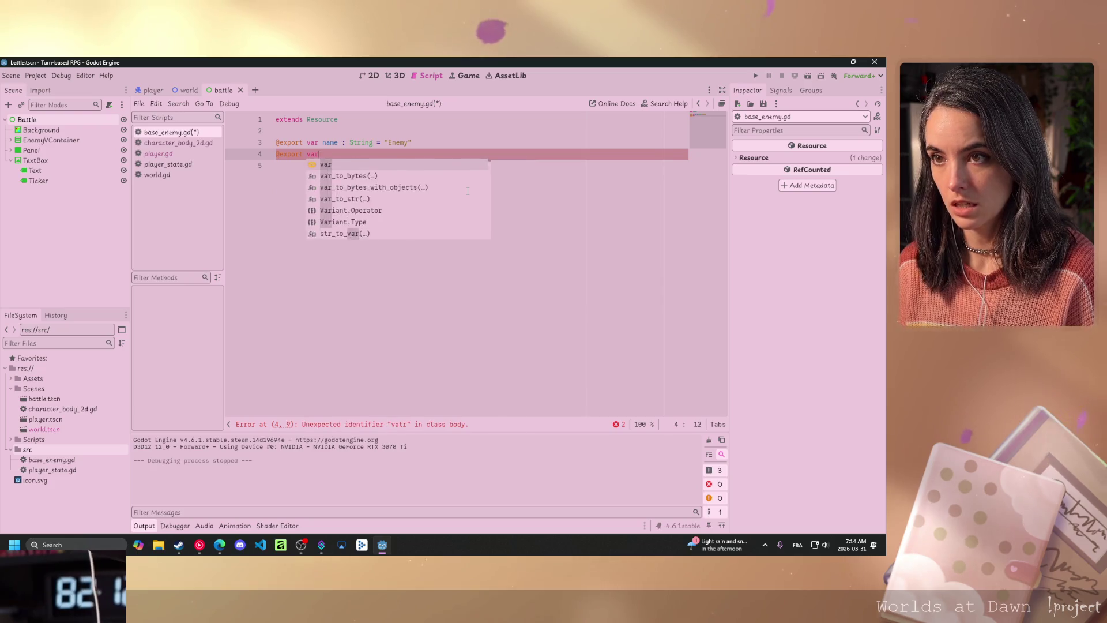
text( texture)
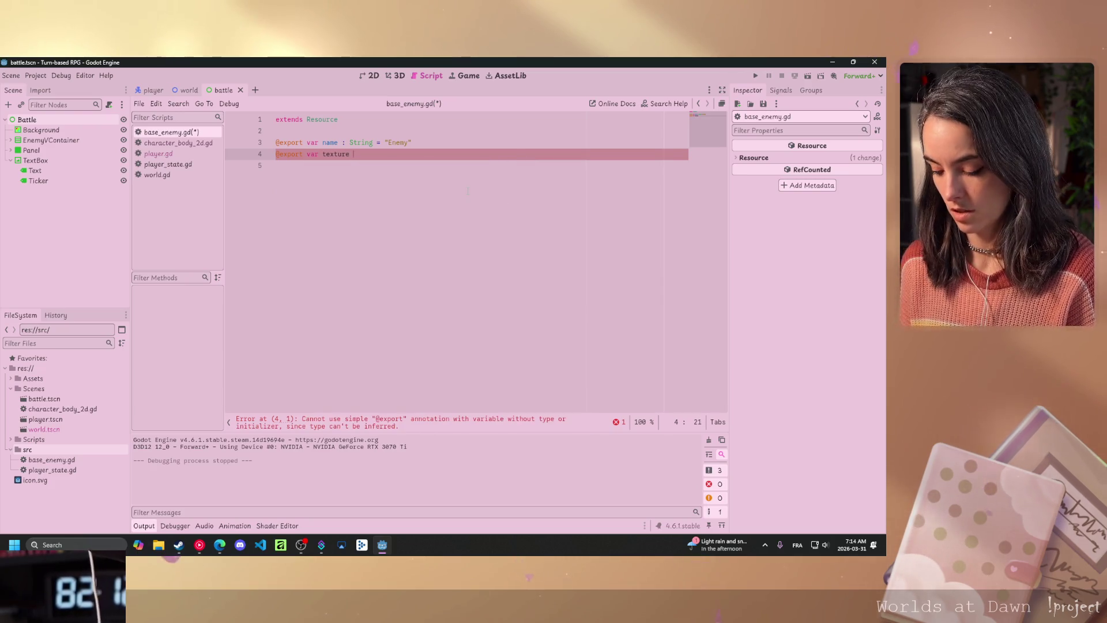
text( : Textu)
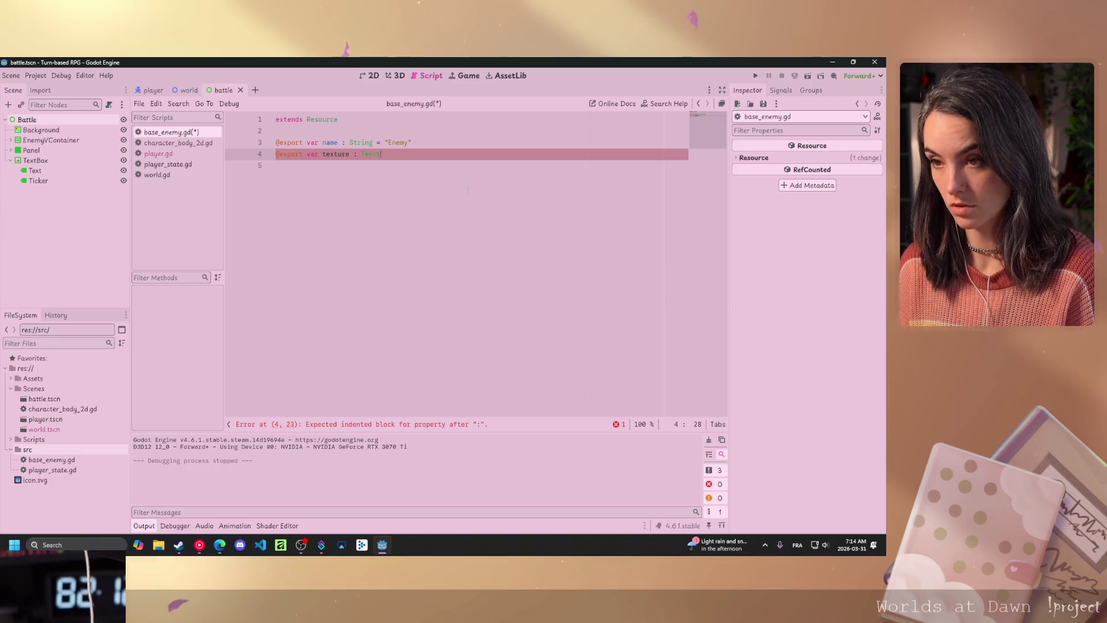
key(BackSpace)
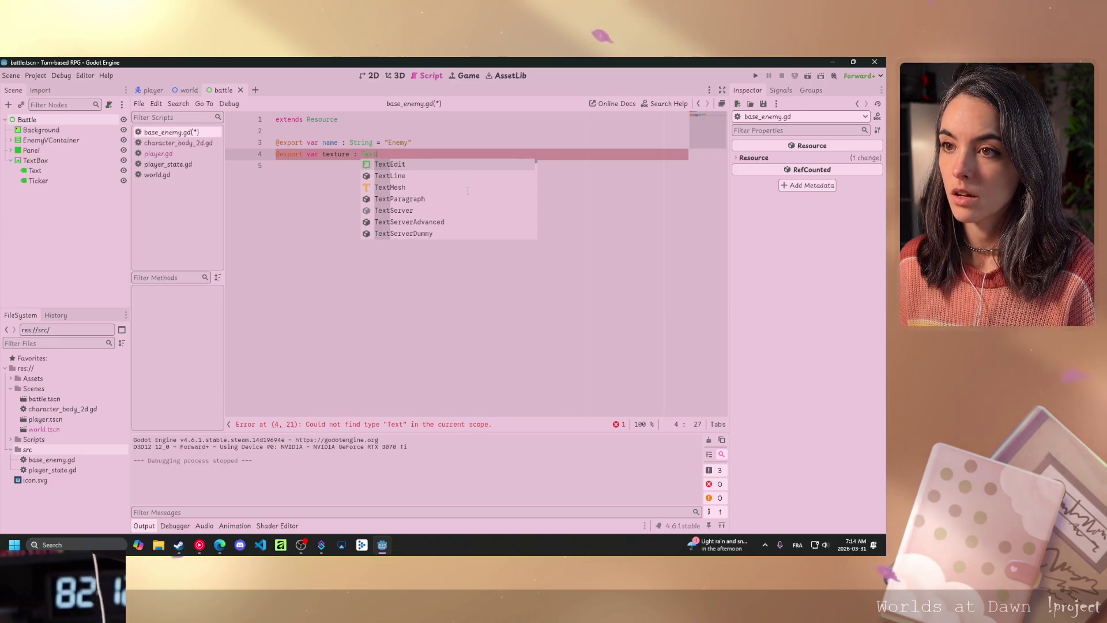
text(ure = )
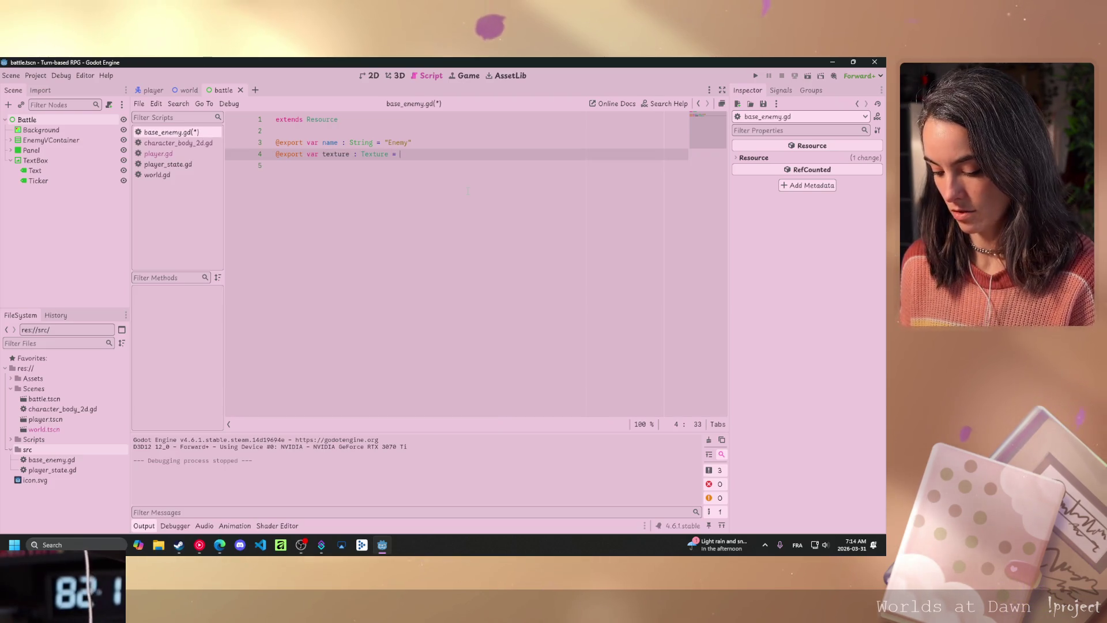
text(null)
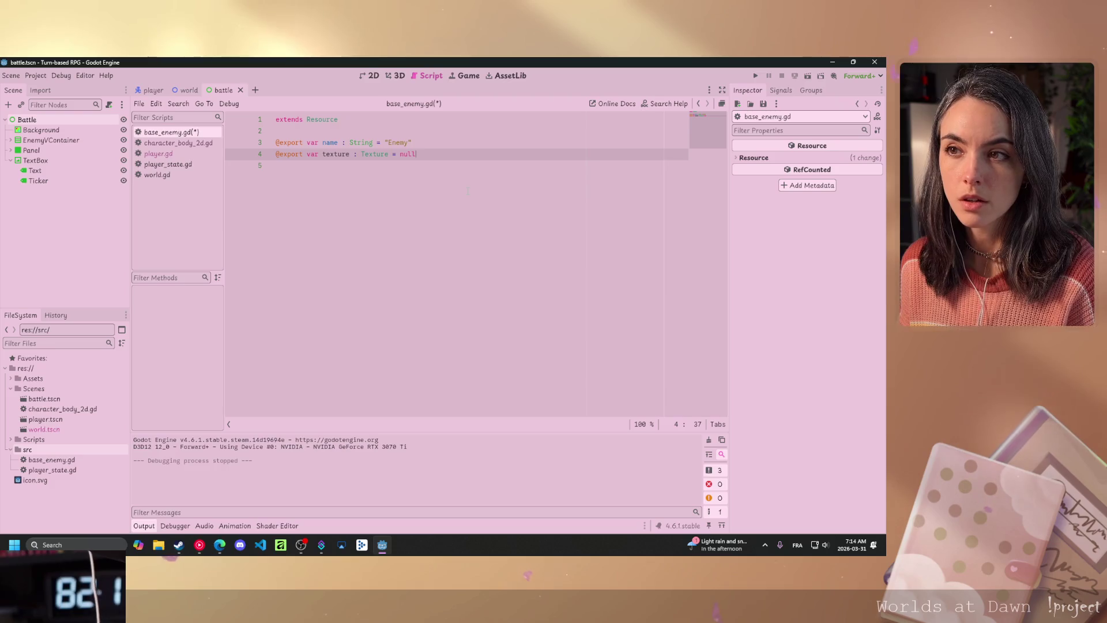
key(Return)
text(@expo)
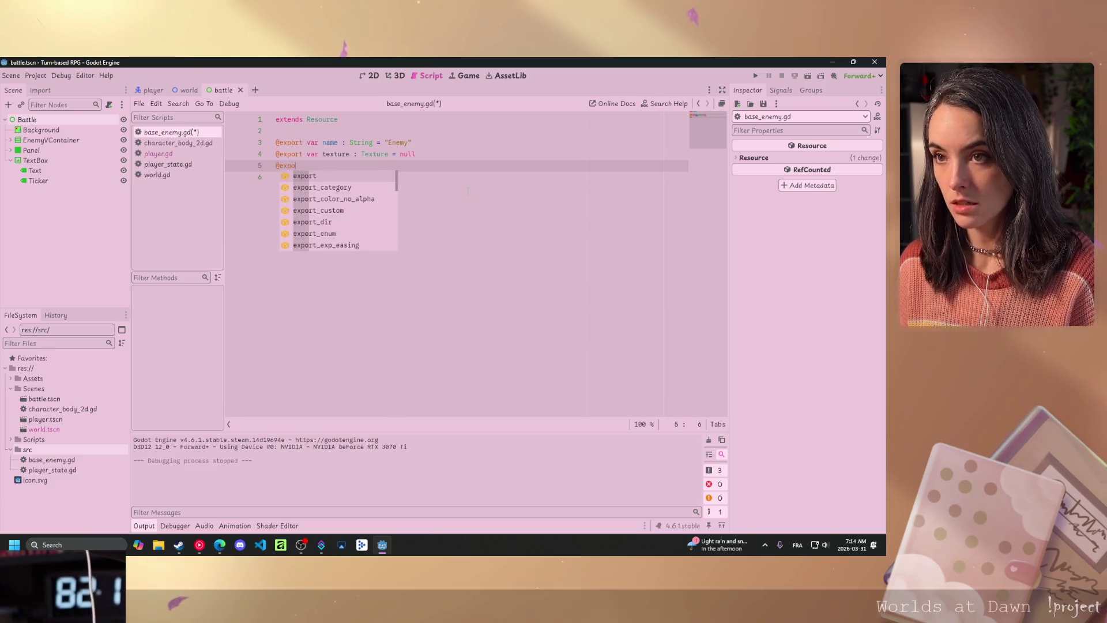
text(rt var)
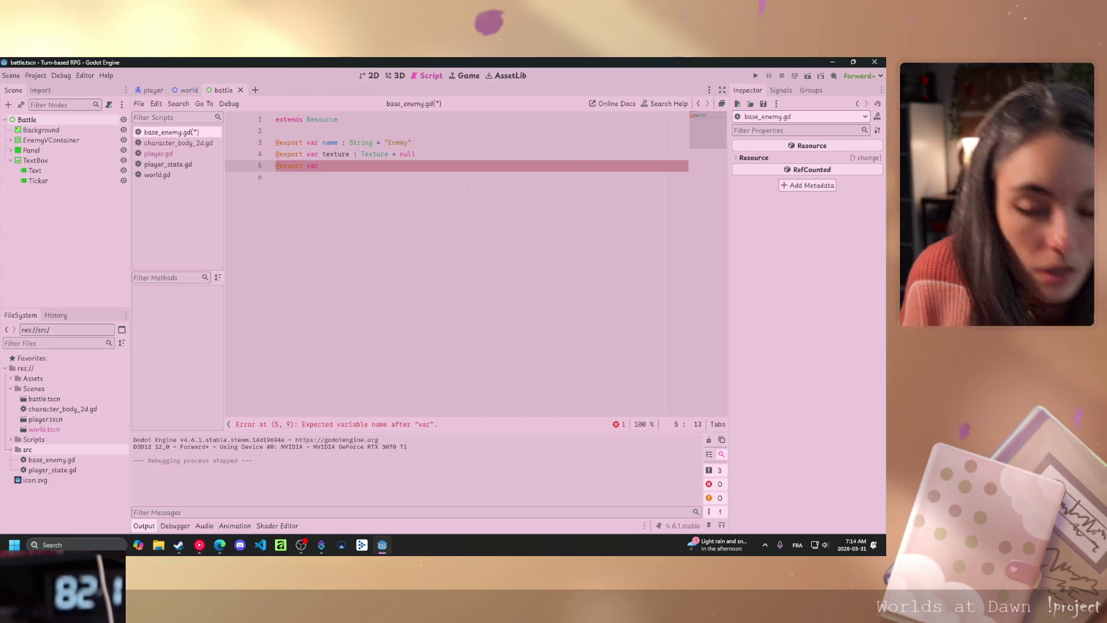
text(th : int)
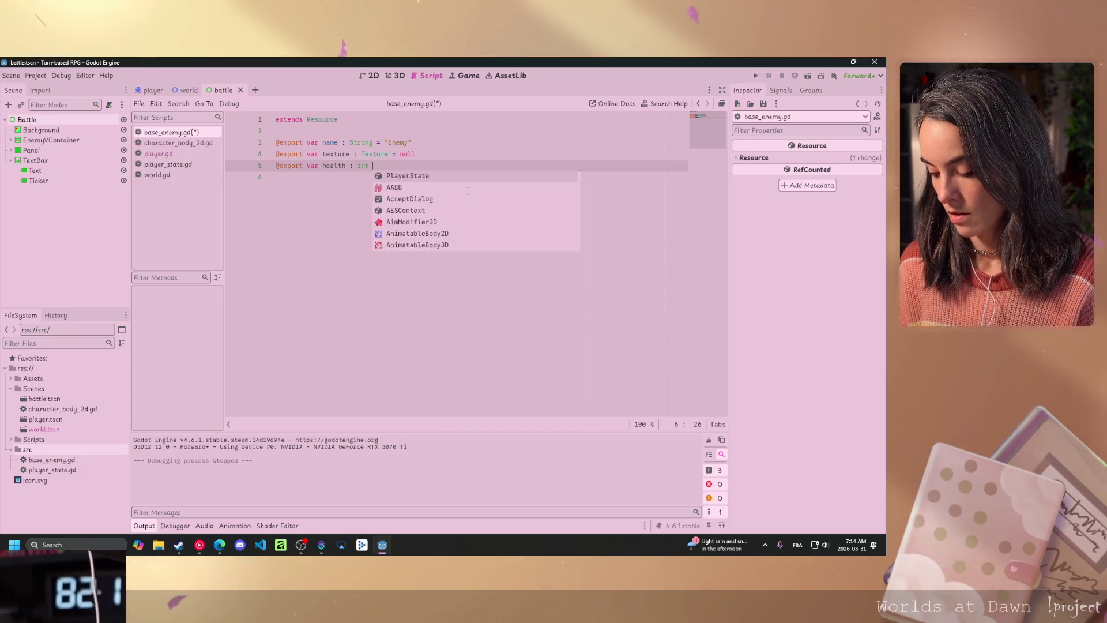
text( = 30)
key(Return)
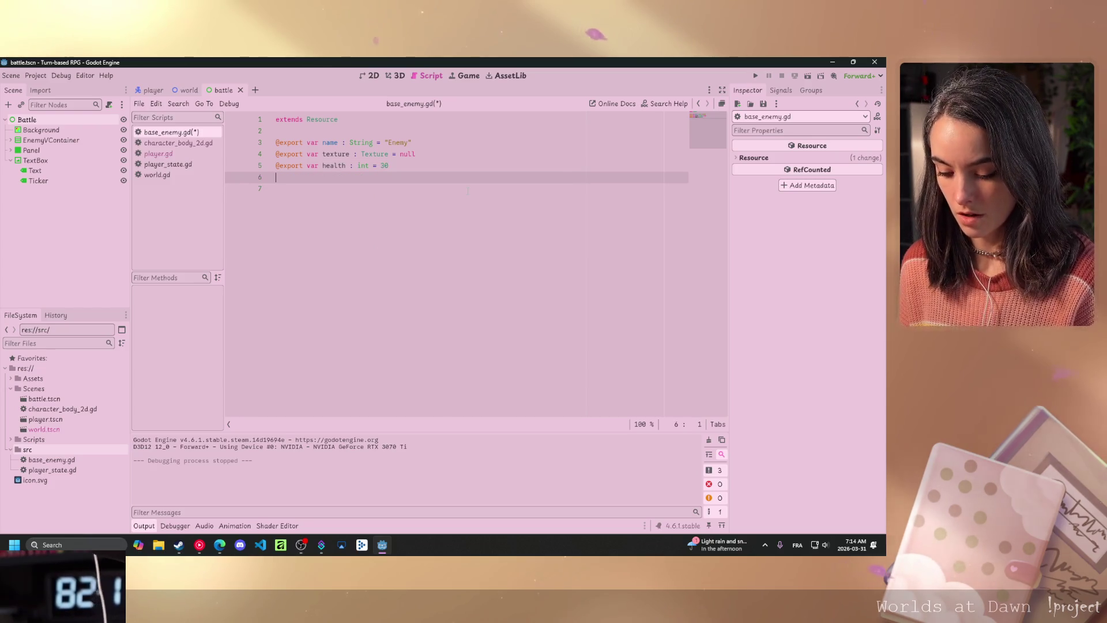
text(exp)
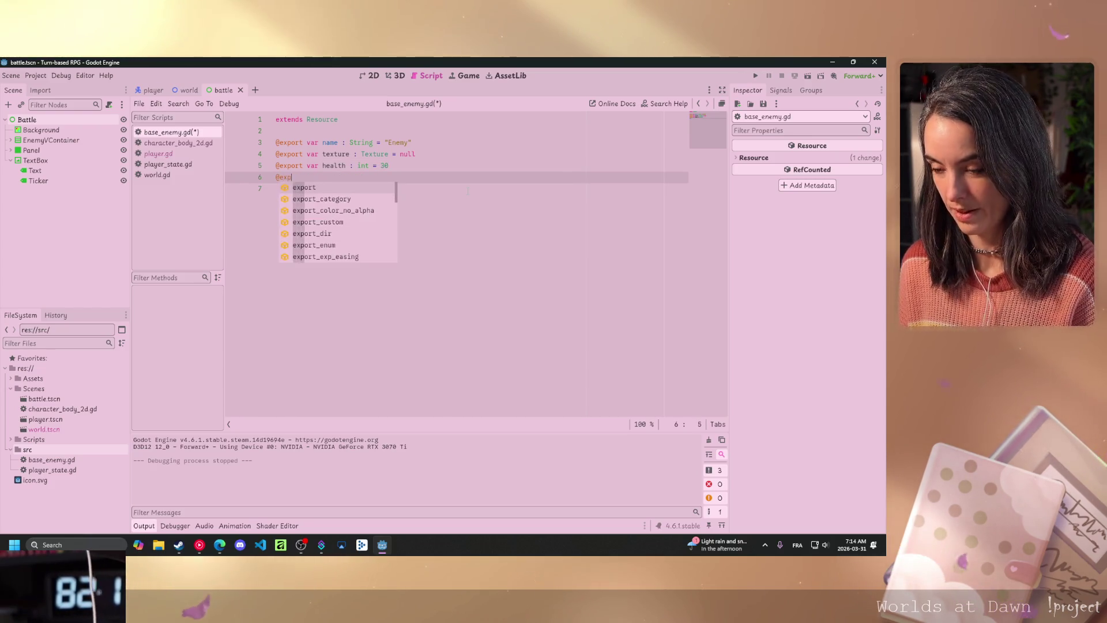
text(ort var da)
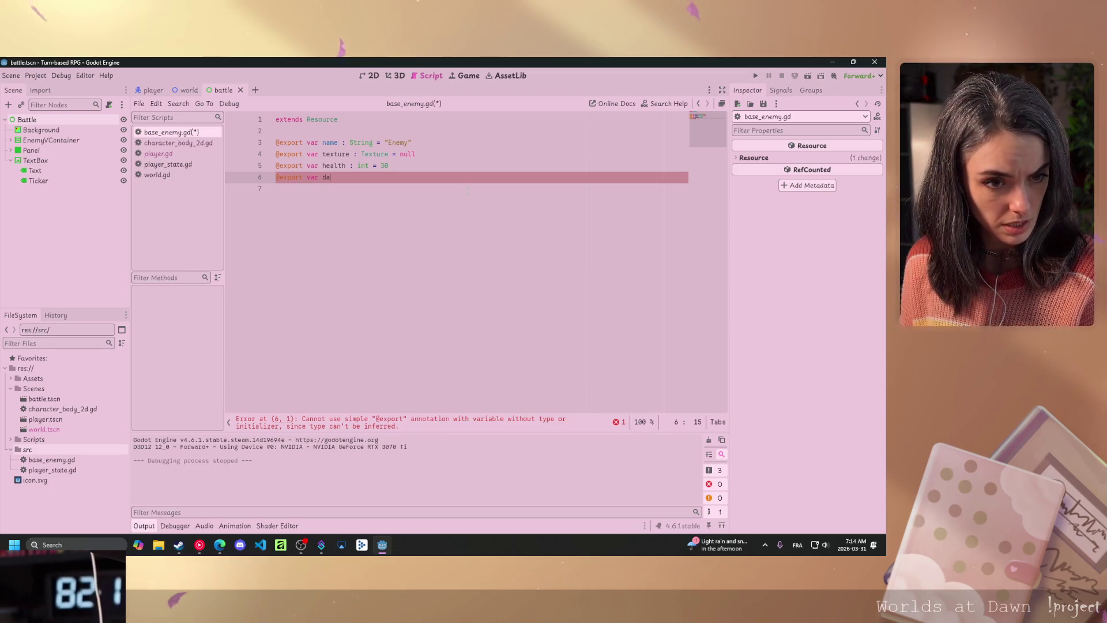
text(ge )
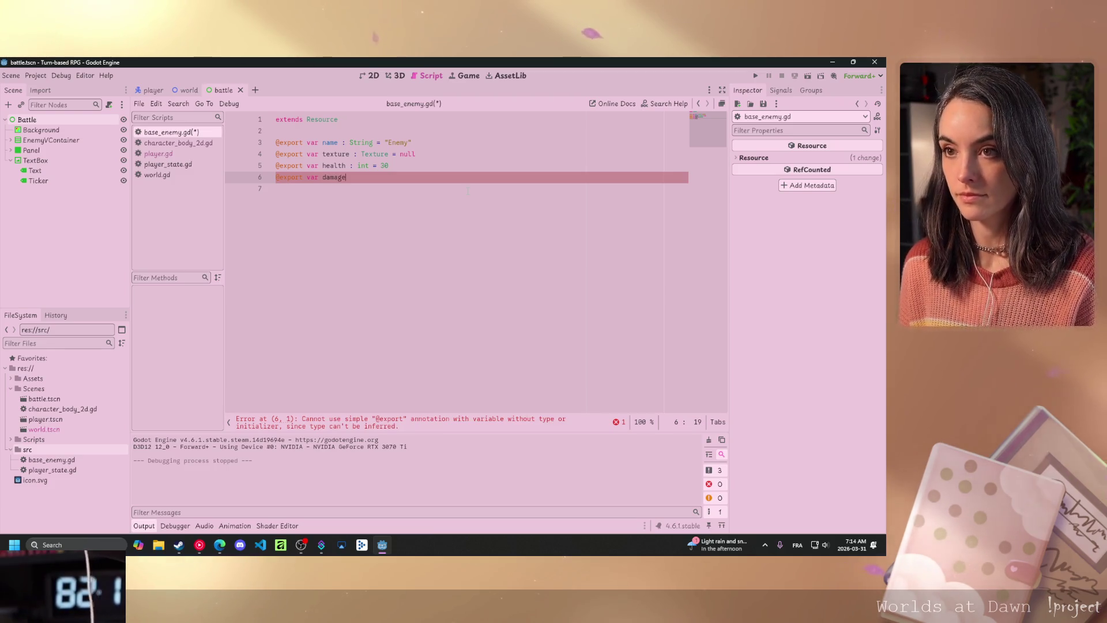
text(= 20)
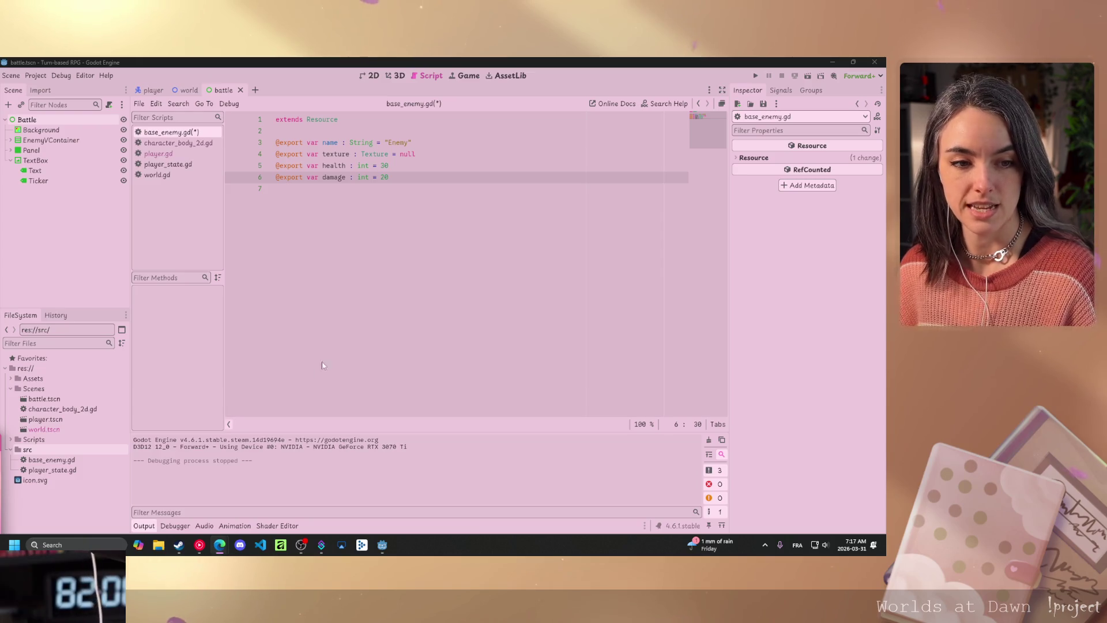
key(Down)
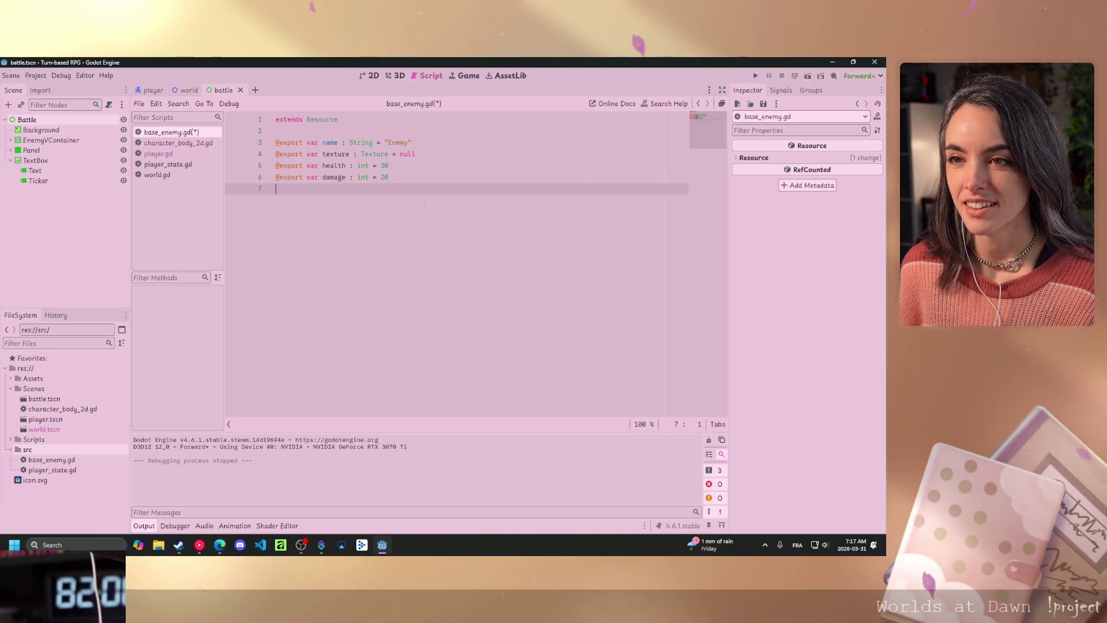
text(@export)
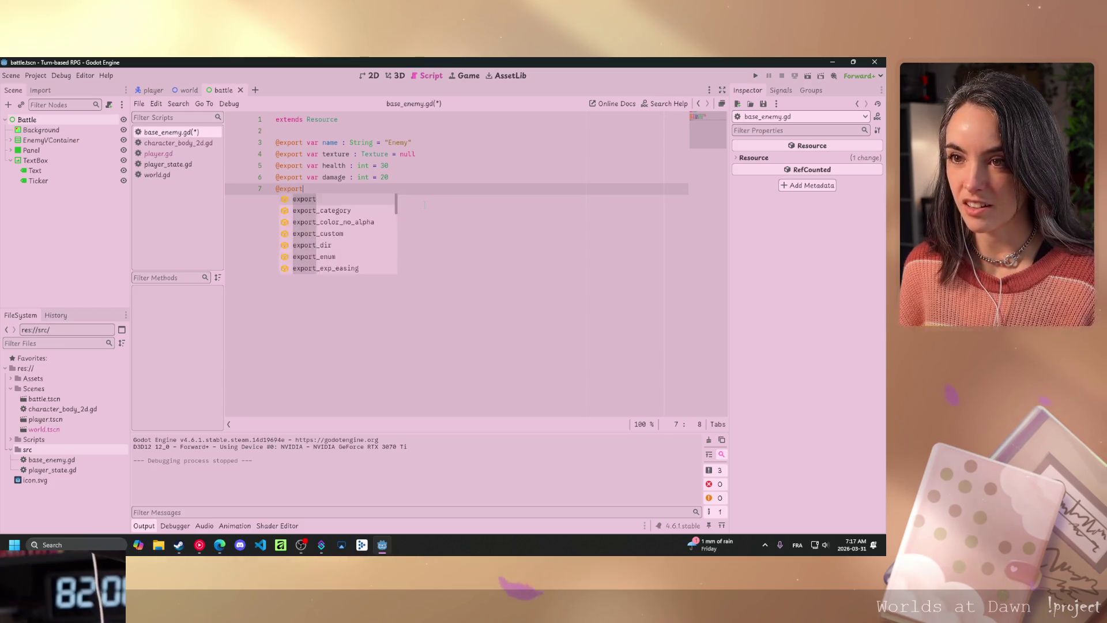
text( var )
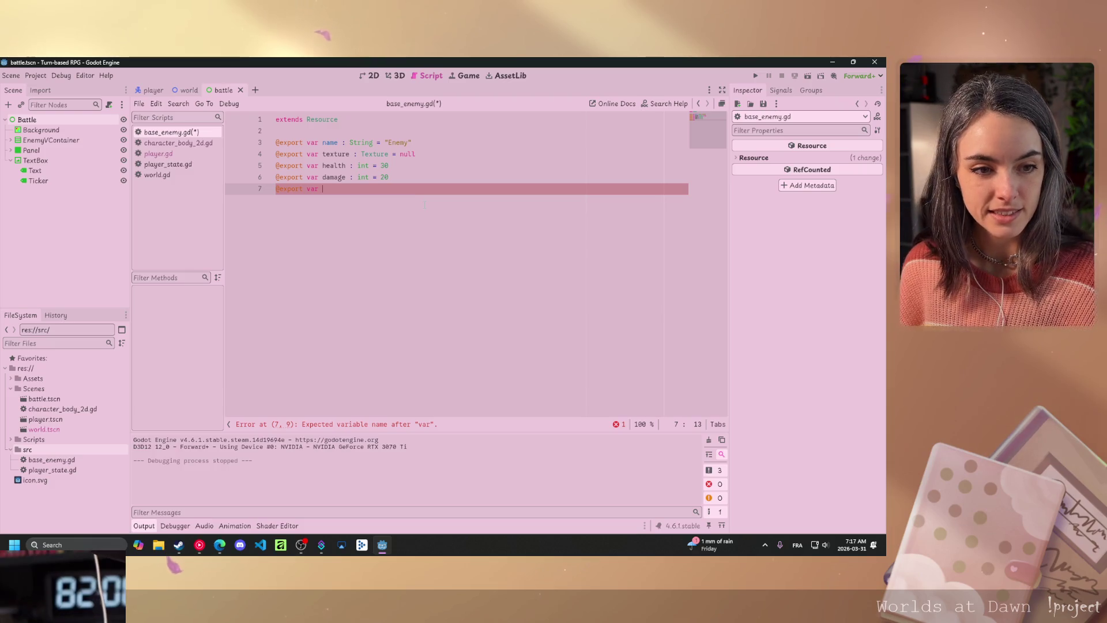
text(min)
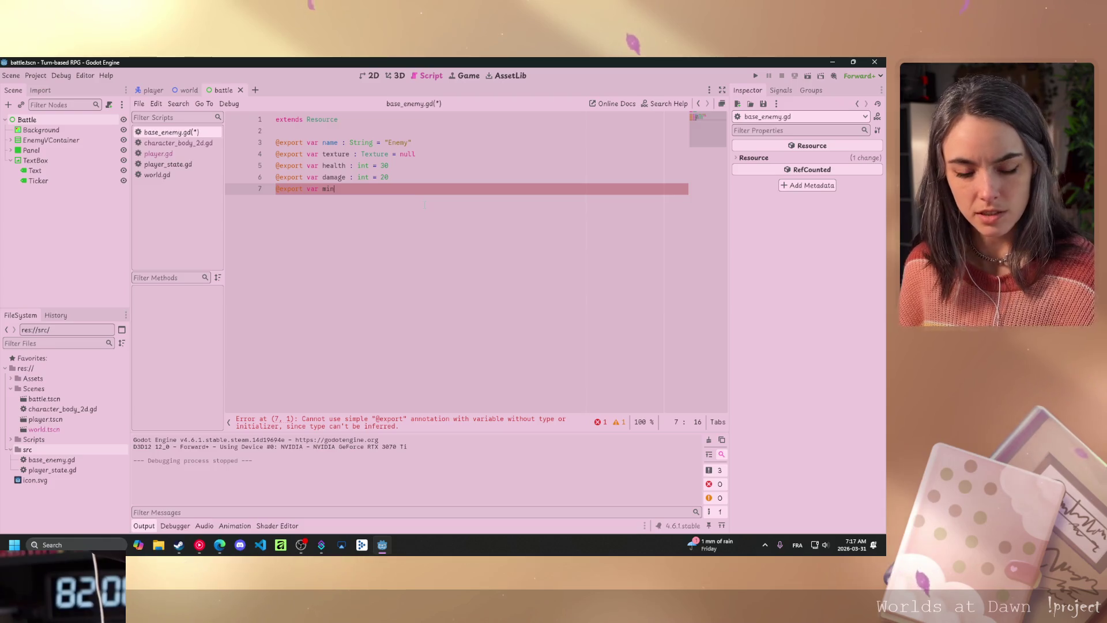
text(HP)
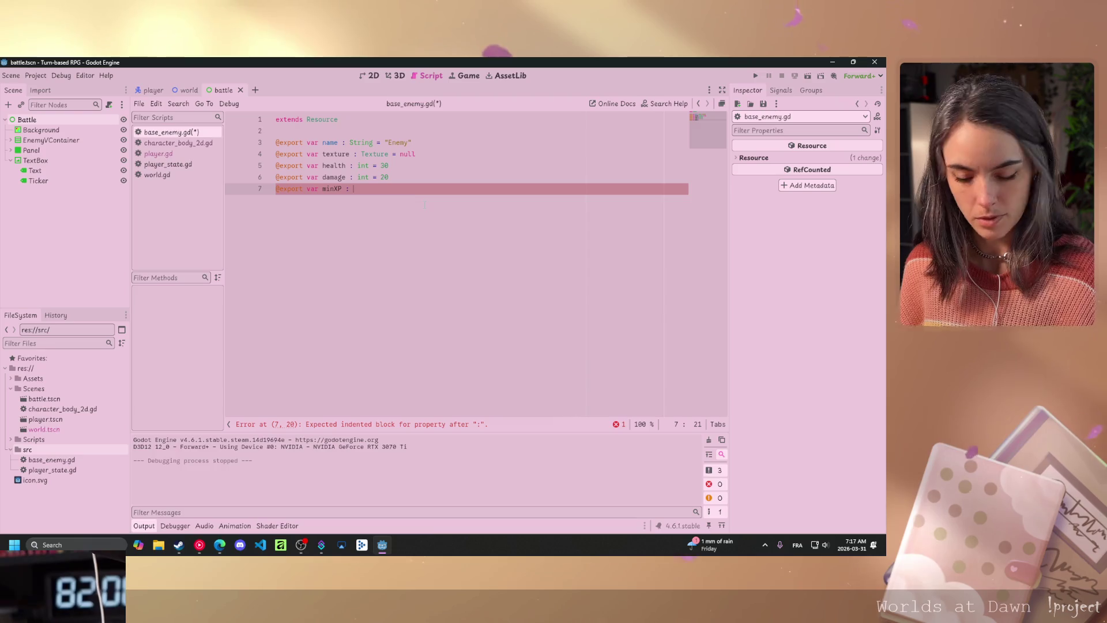
text(int)
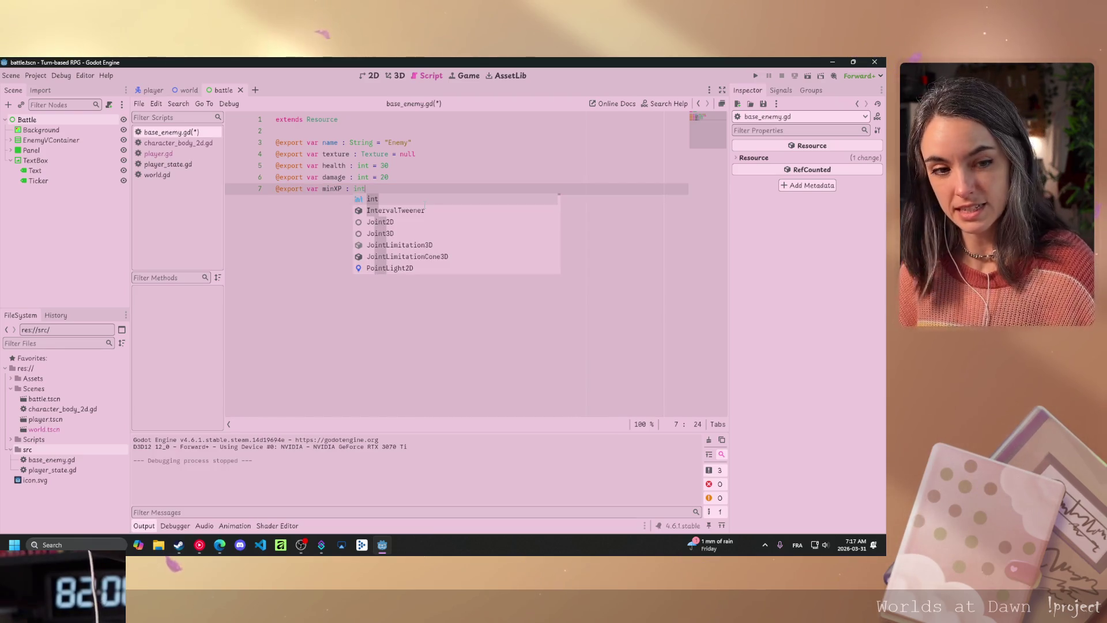
text( = 5)
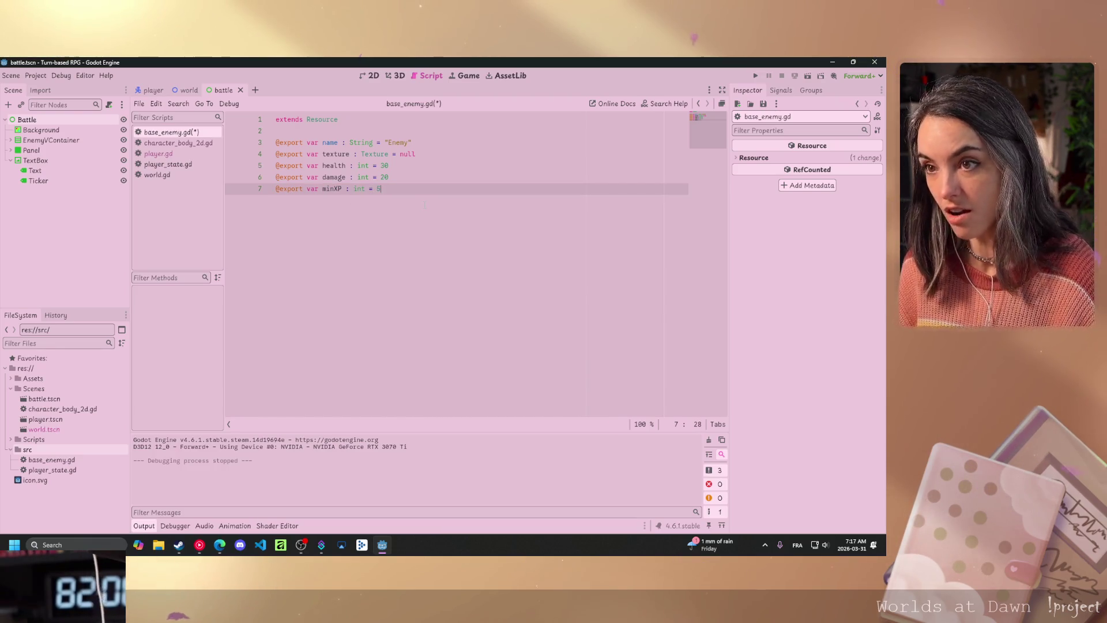
key(Return)
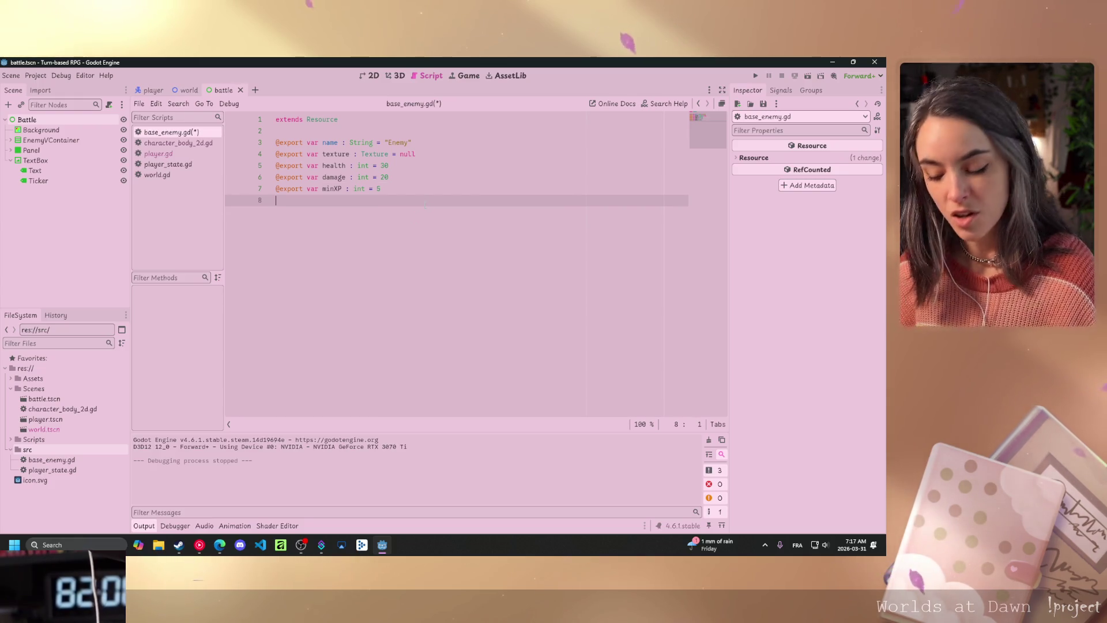
text(@export)
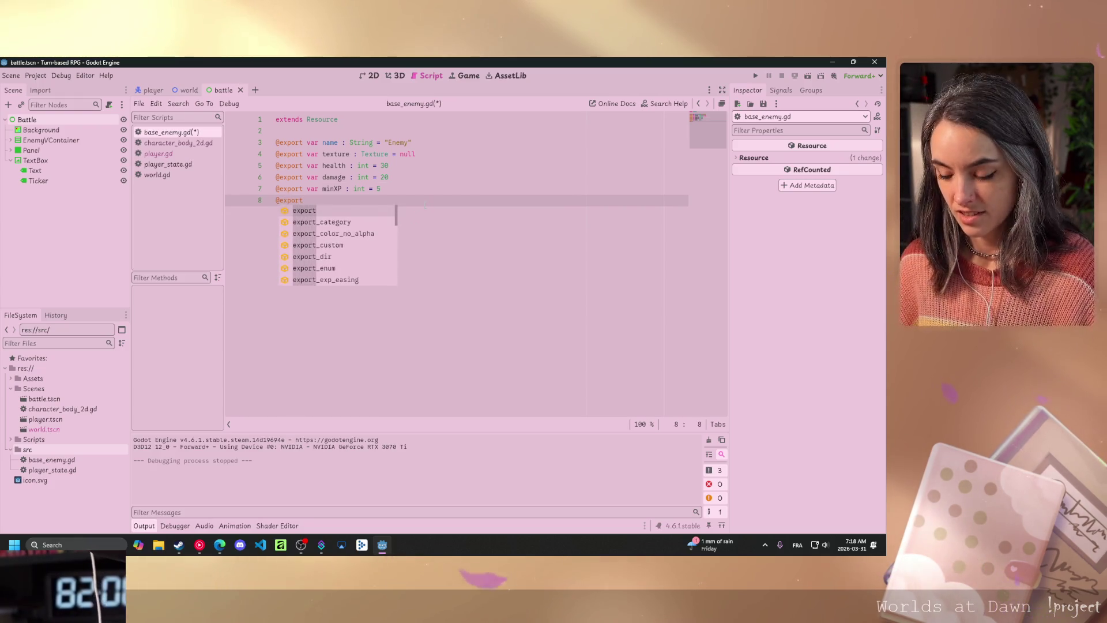
text( var)
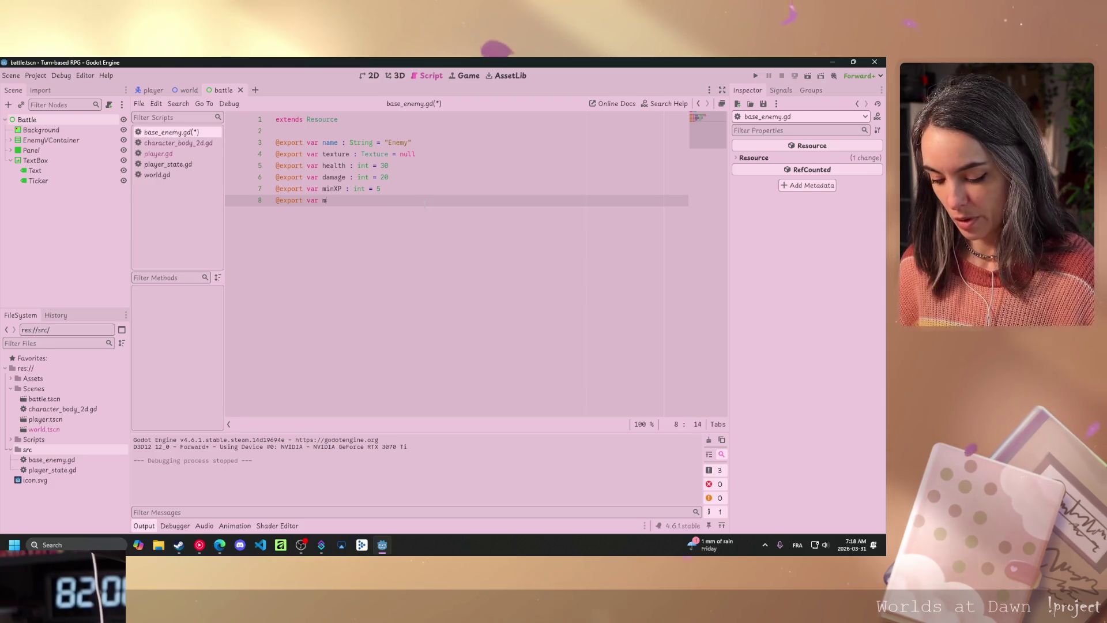
text(maxXP)
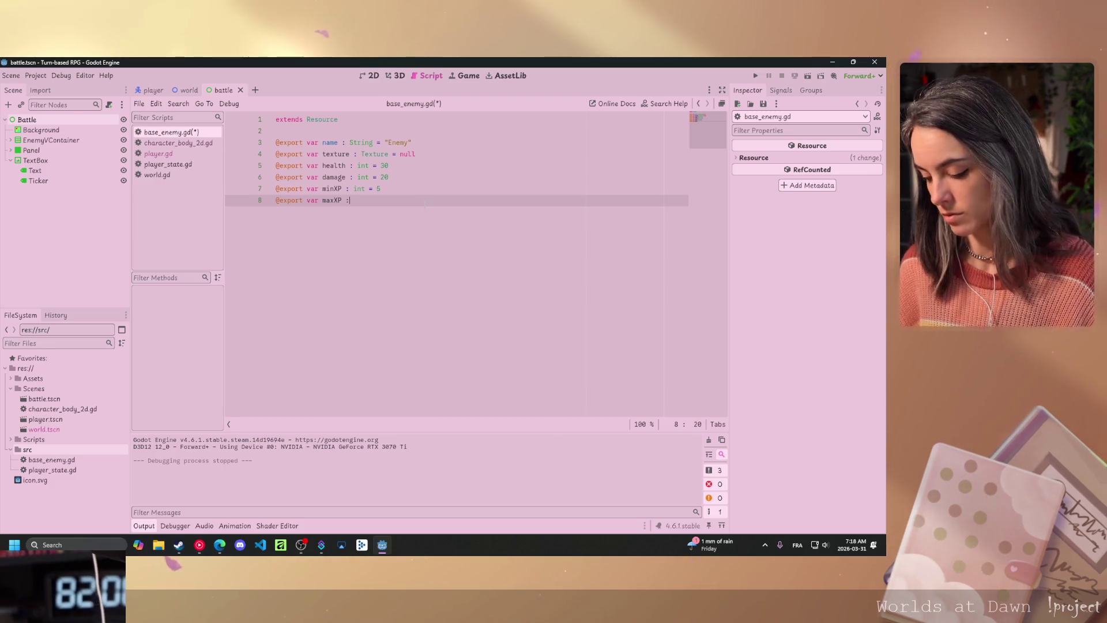
text( : )
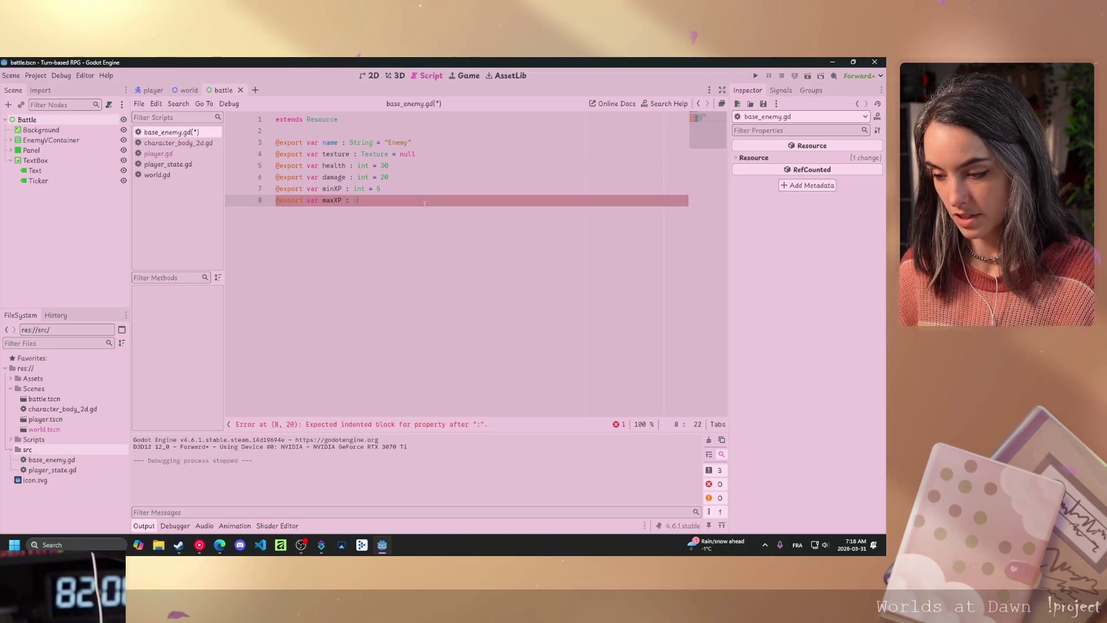
text(int )
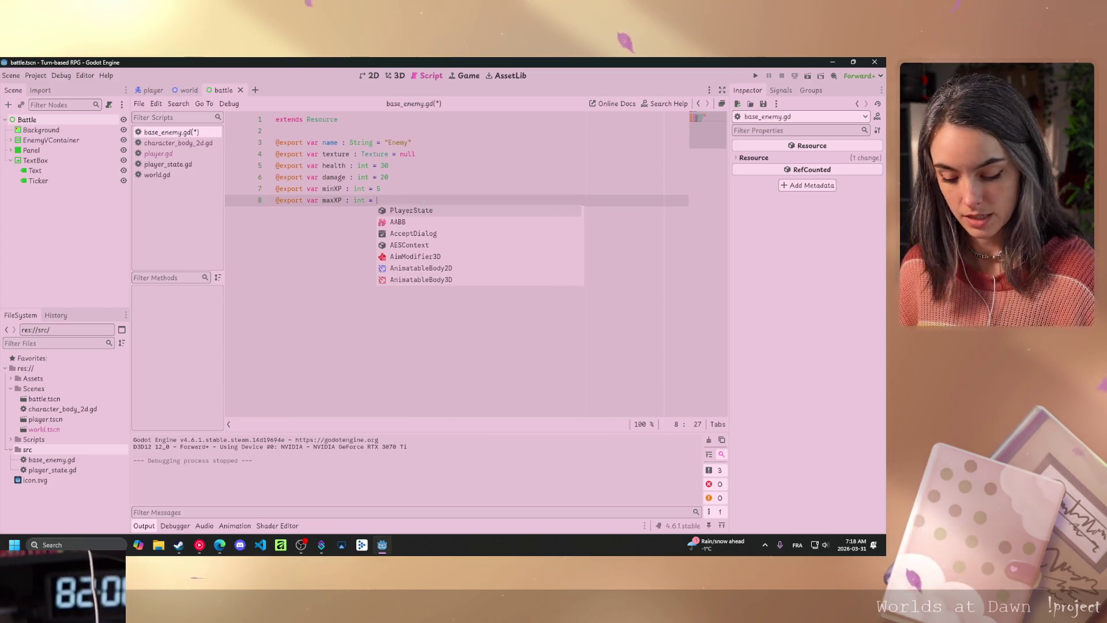
text(= 15)
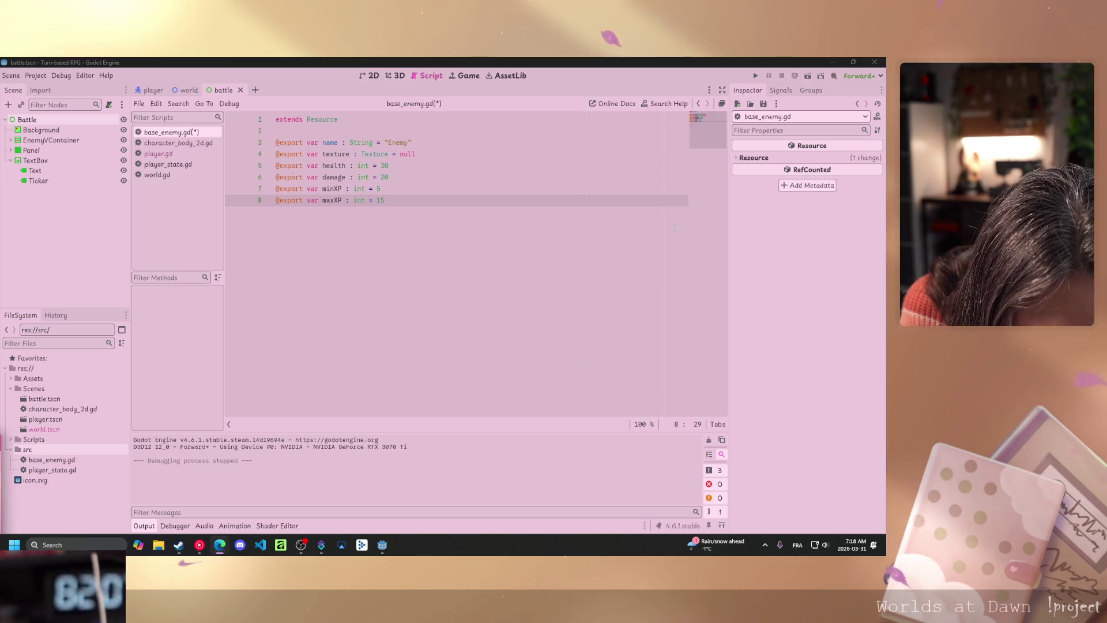
click(793, 146)
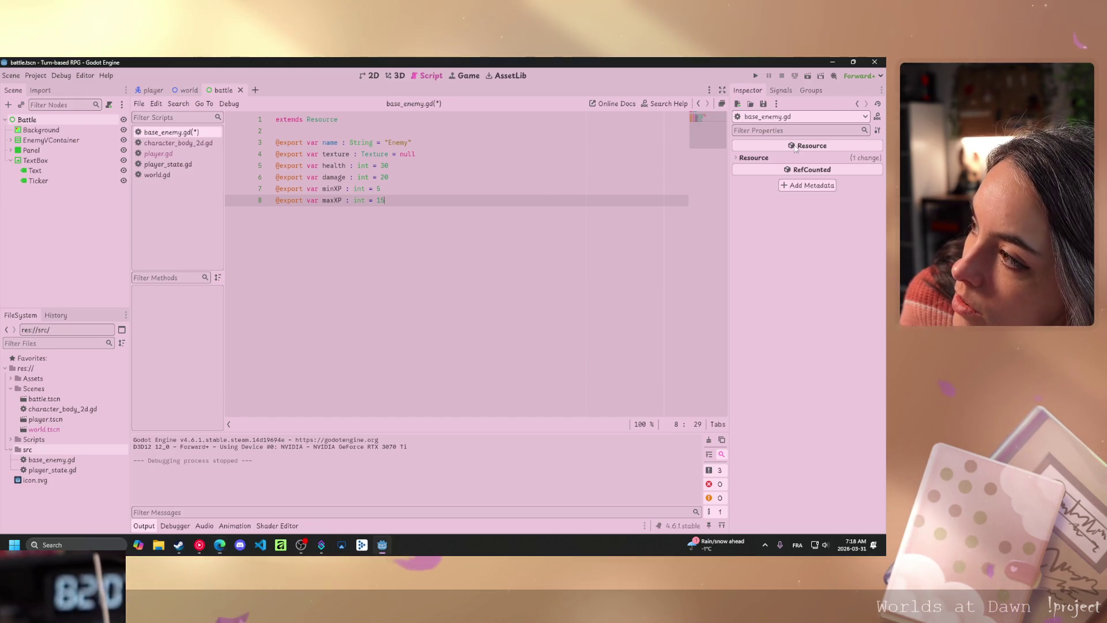
Expand the Inspector's Resource section to show the script's Path and Name
click(737, 159)
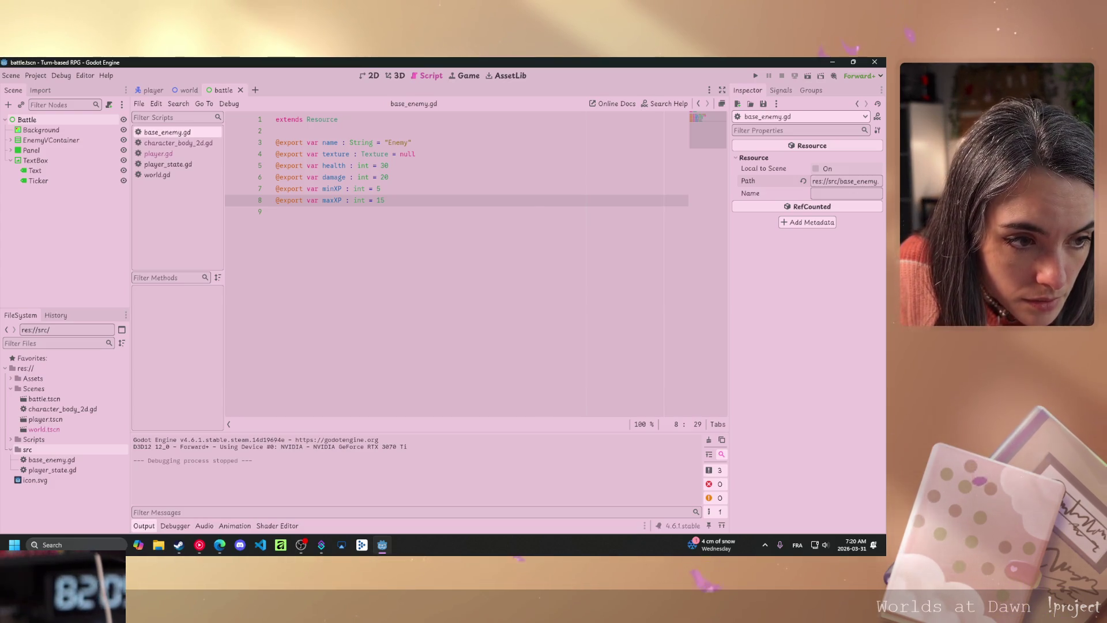
key(alt+Tab)
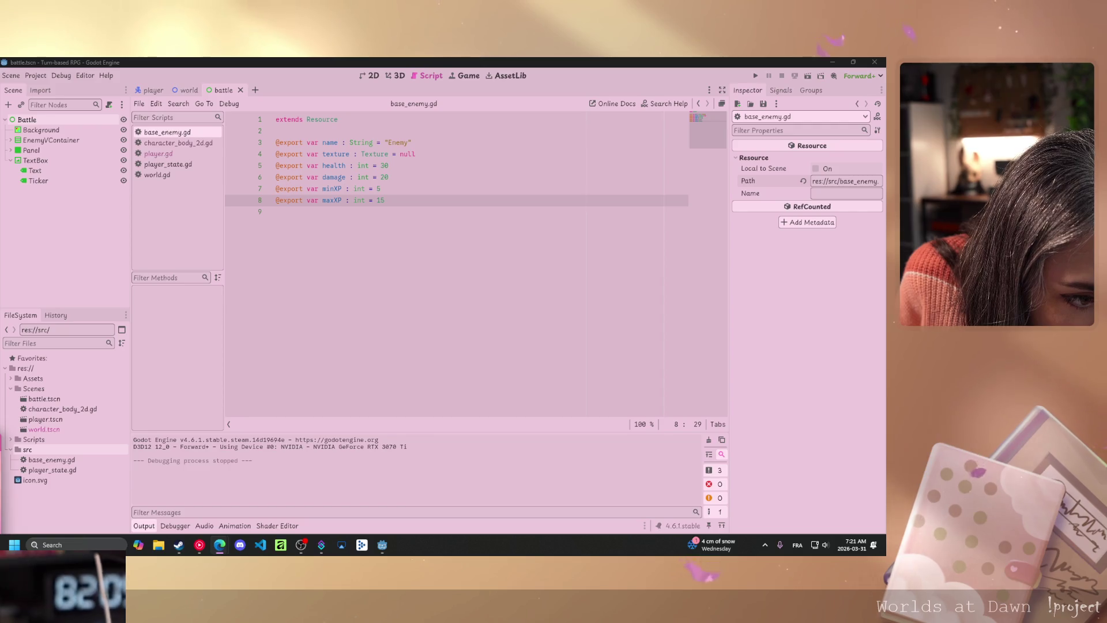
right_click(29, 449)
mouse_move(87, 379)
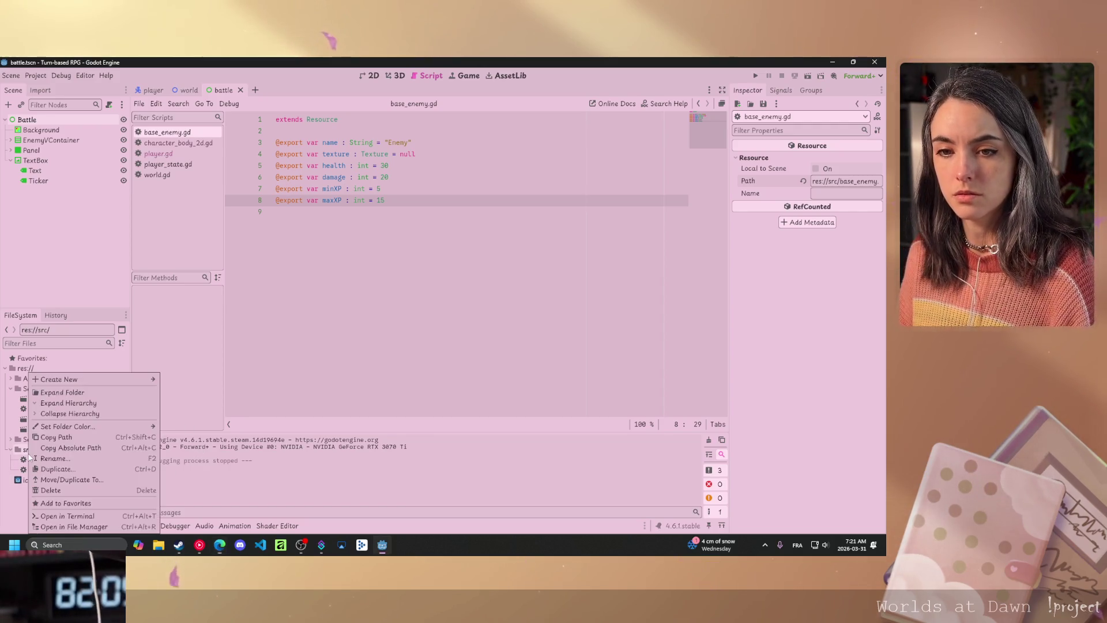
Create the Enemies folder inside src and bring up its file actions
click(182, 382)
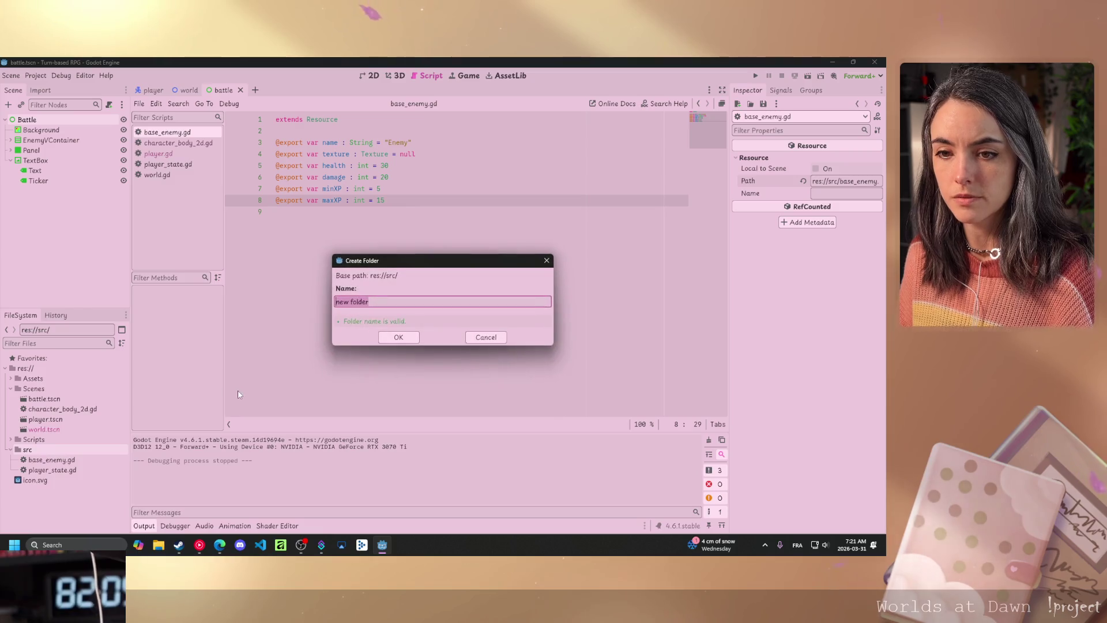
text(Enemies)
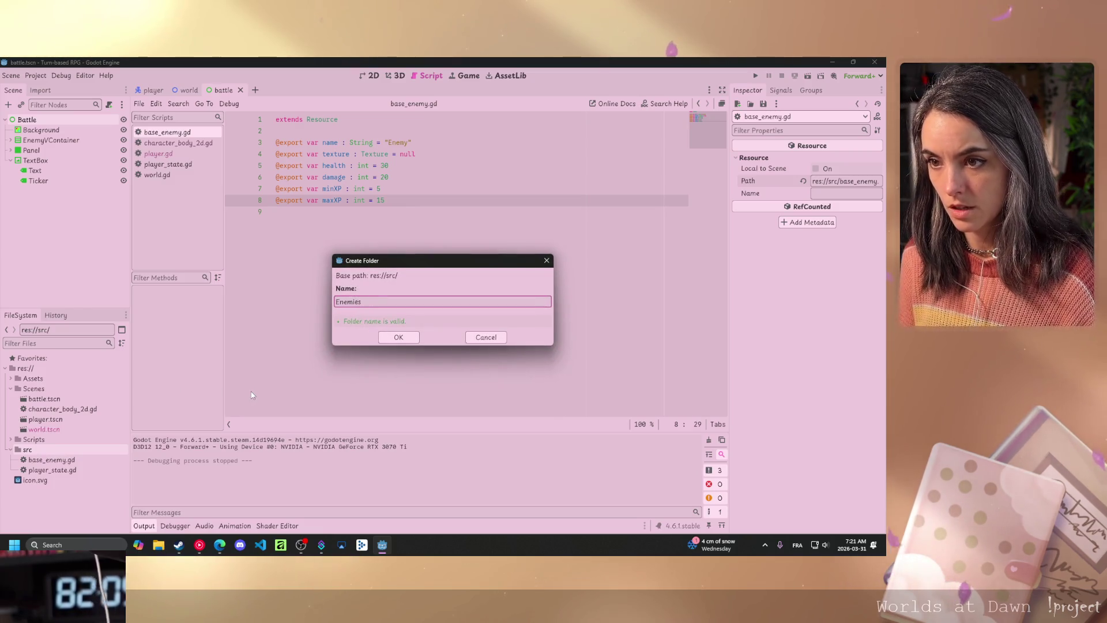
click(399, 337)
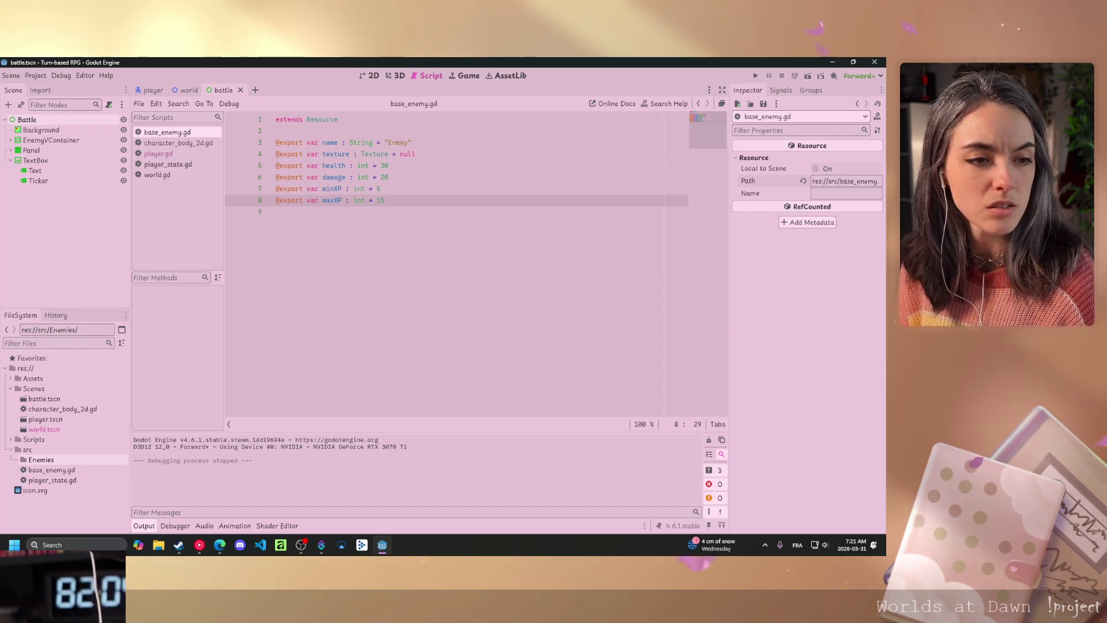
key(alt+Tab)
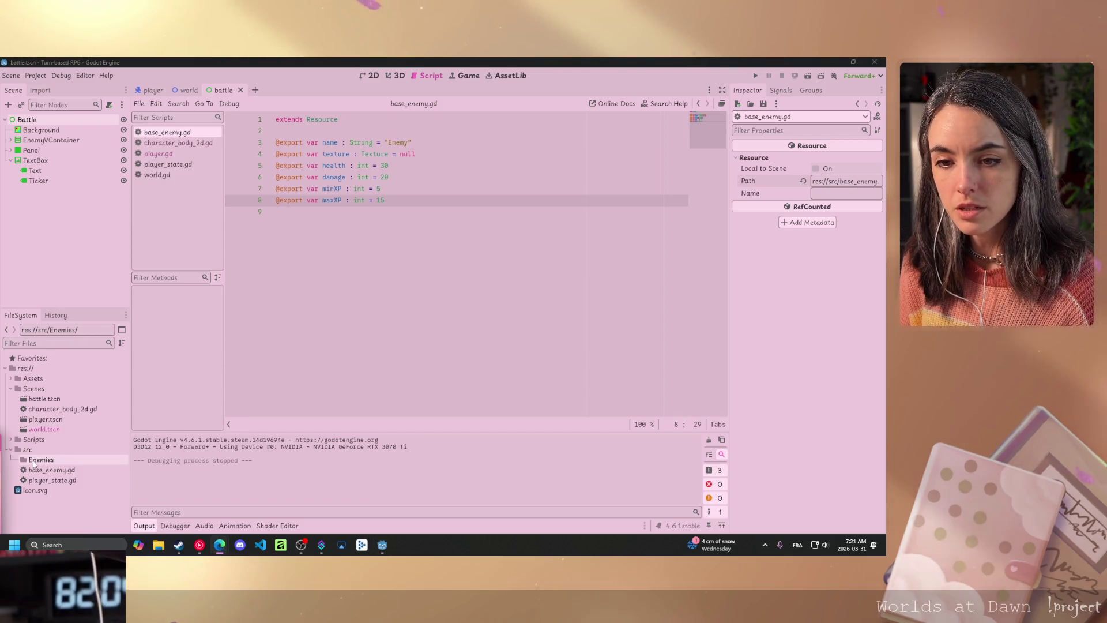
click(54, 465)
right_click(54, 465)
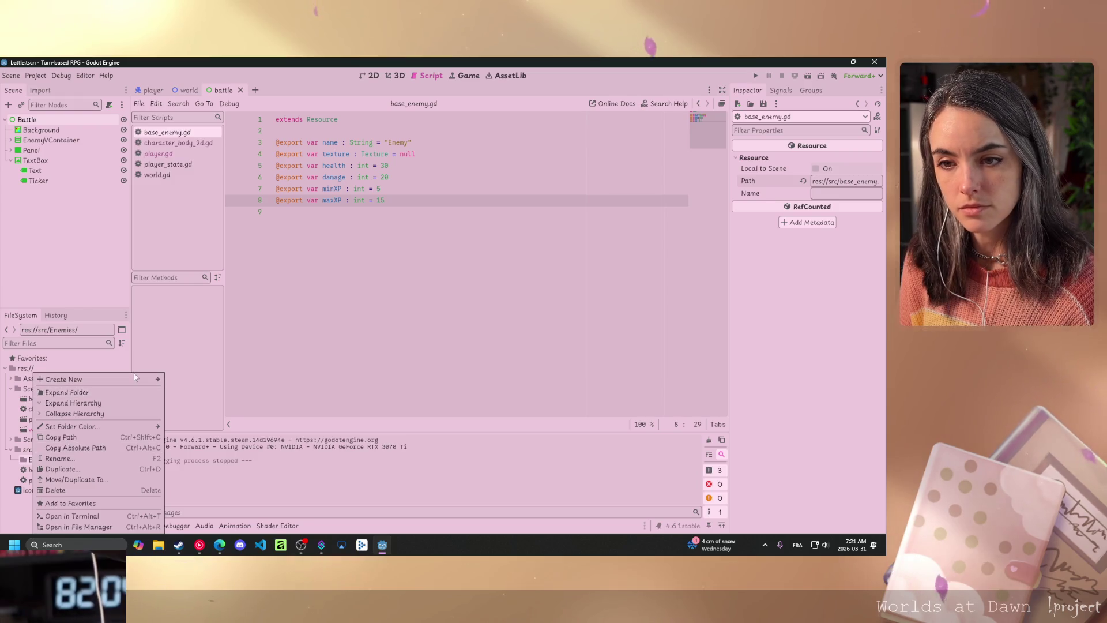
Start a new generic Resource file inside the Enemies folder
click(194, 414)
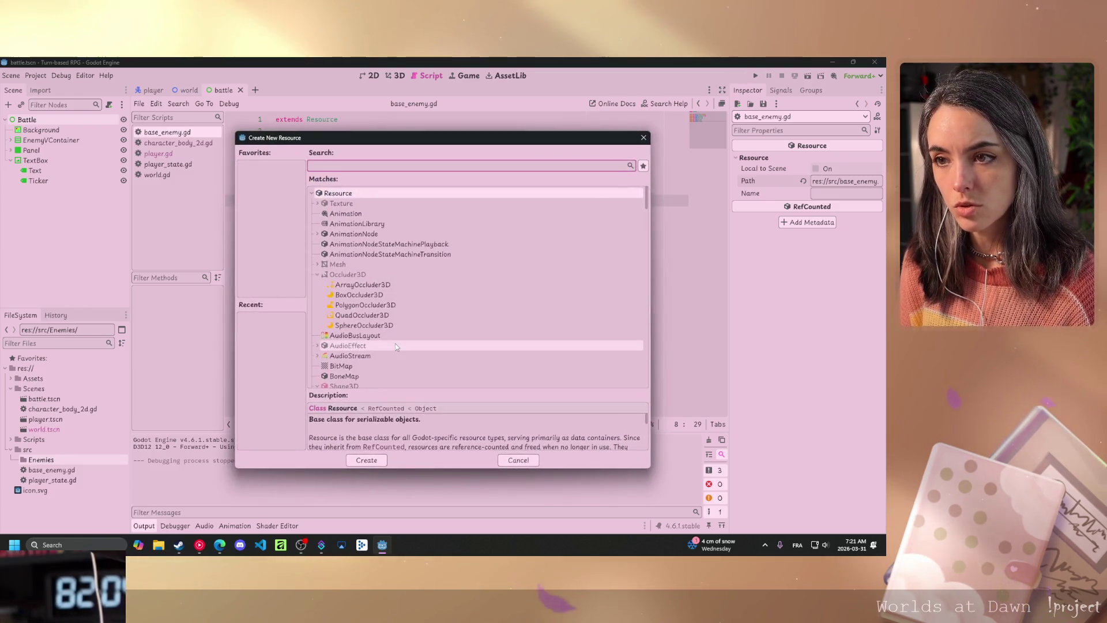
key(alt+Tab)
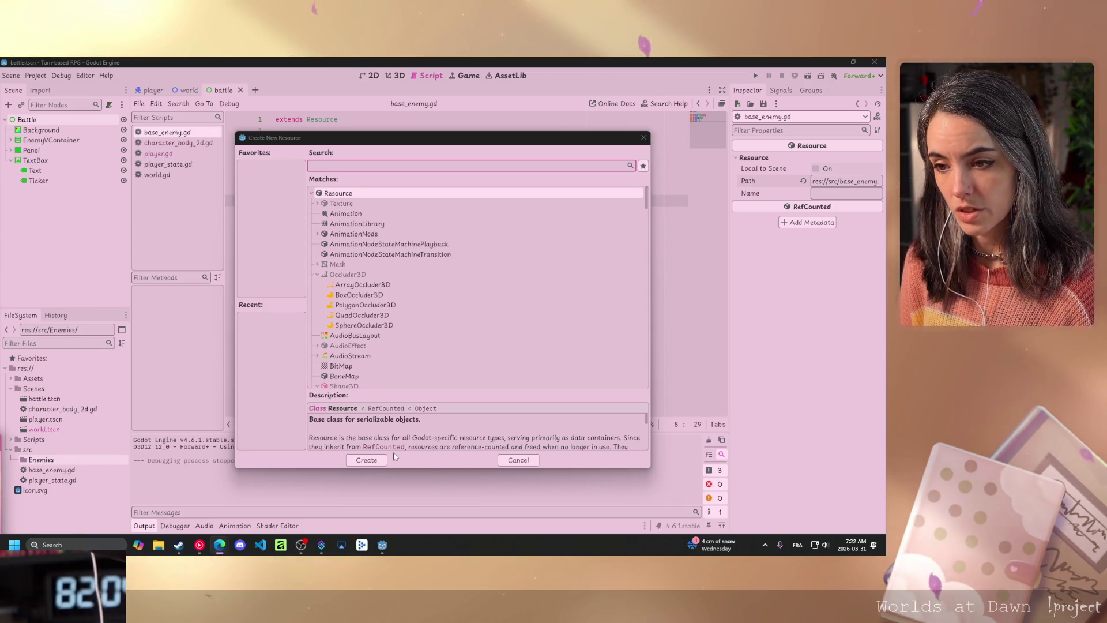
click(367, 459)
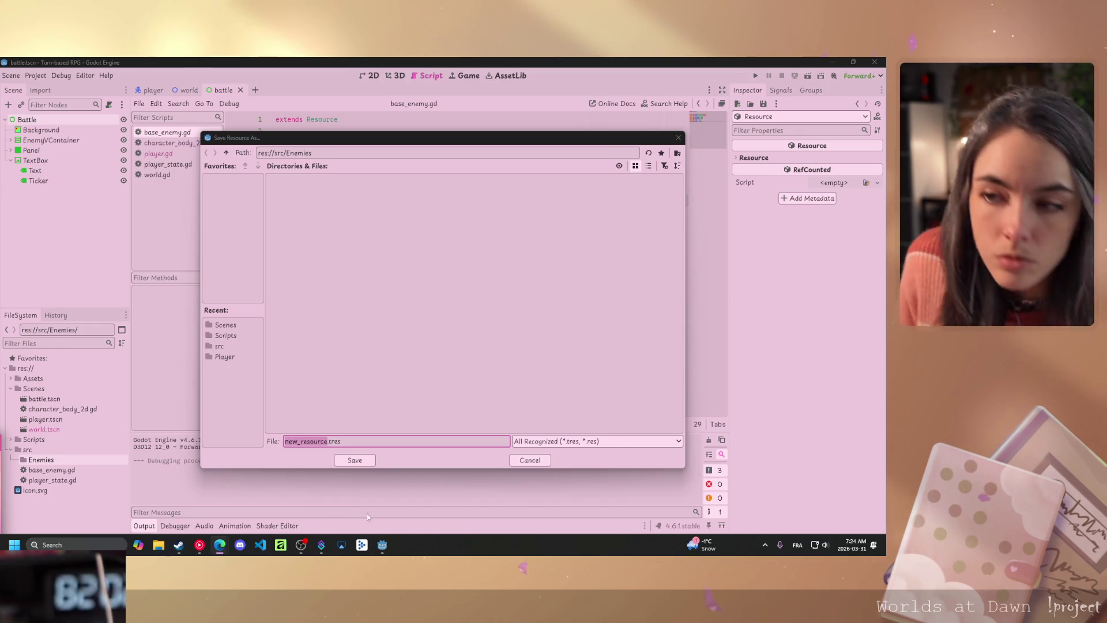
Save the new resource as bamboo.tres in Enemies and select it
click(302, 463)
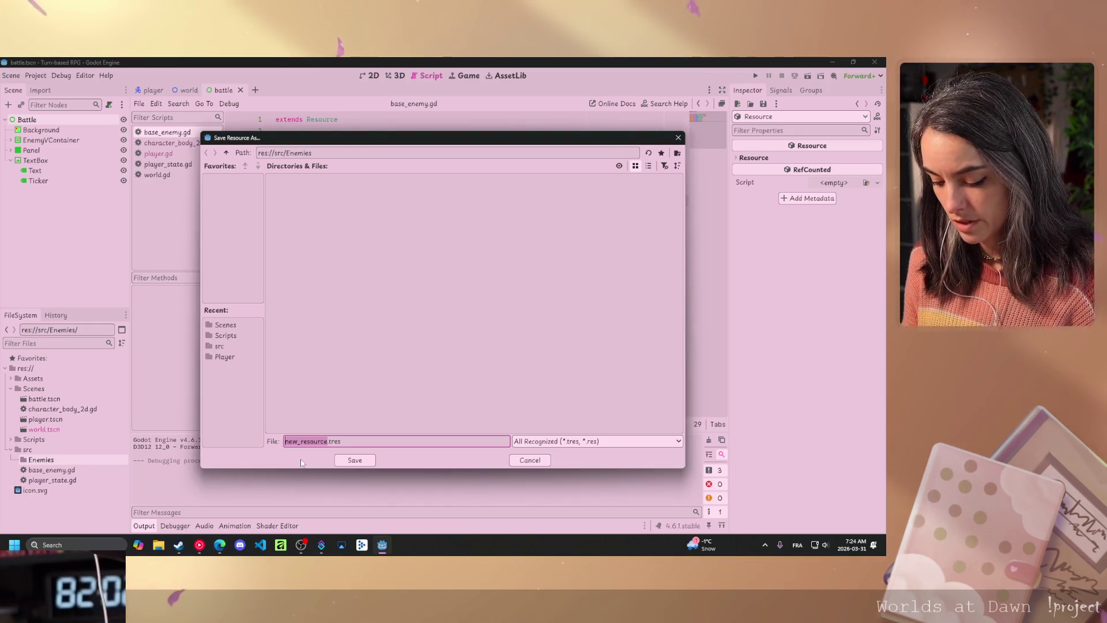
text(oo)
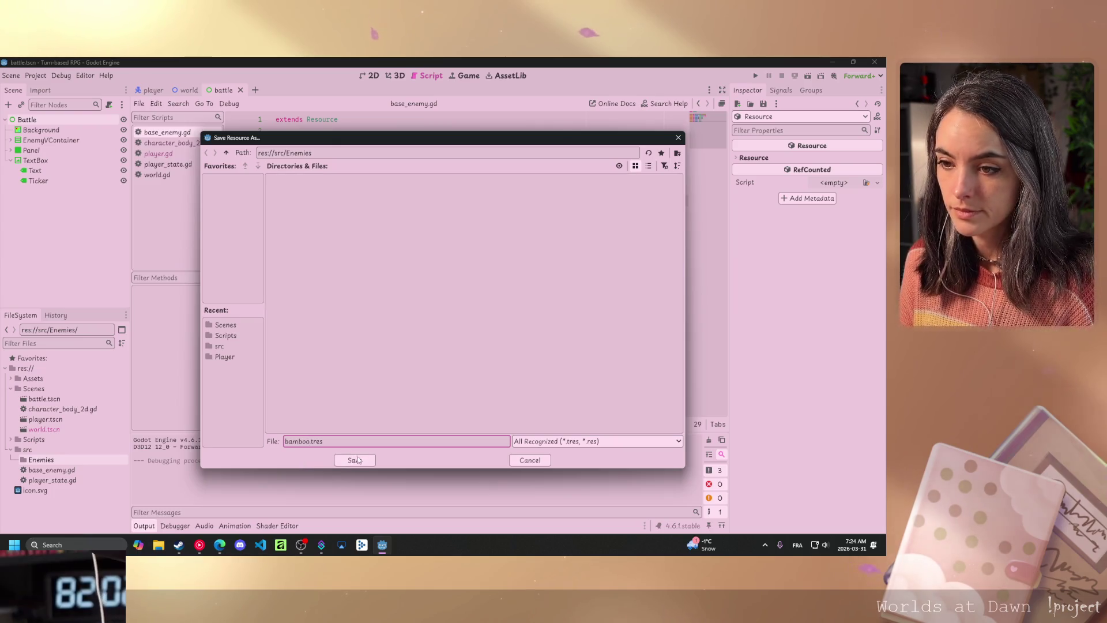
click(355, 459)
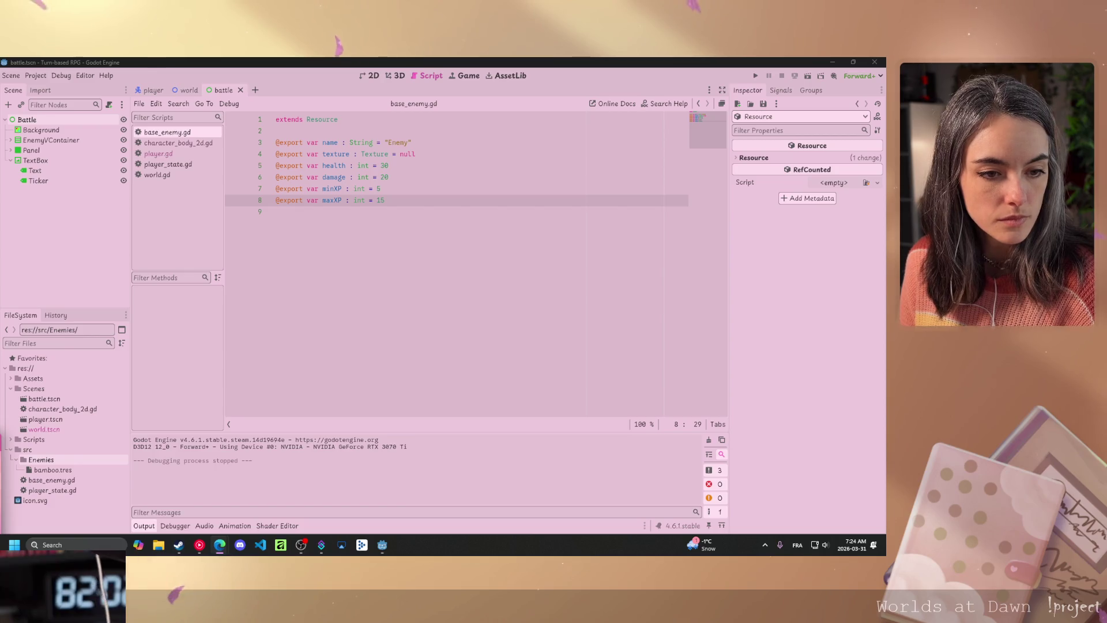
click(53, 470)
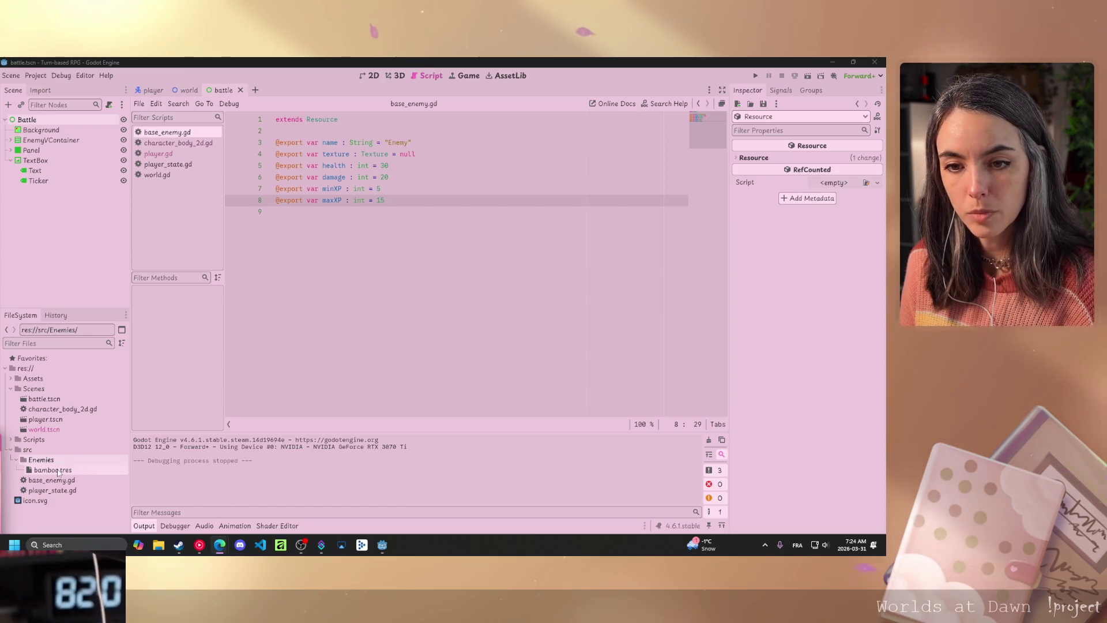
Drag base_enemy.gd onto bamboo.tres's Script property so its enemy properties appear
click(54, 472)
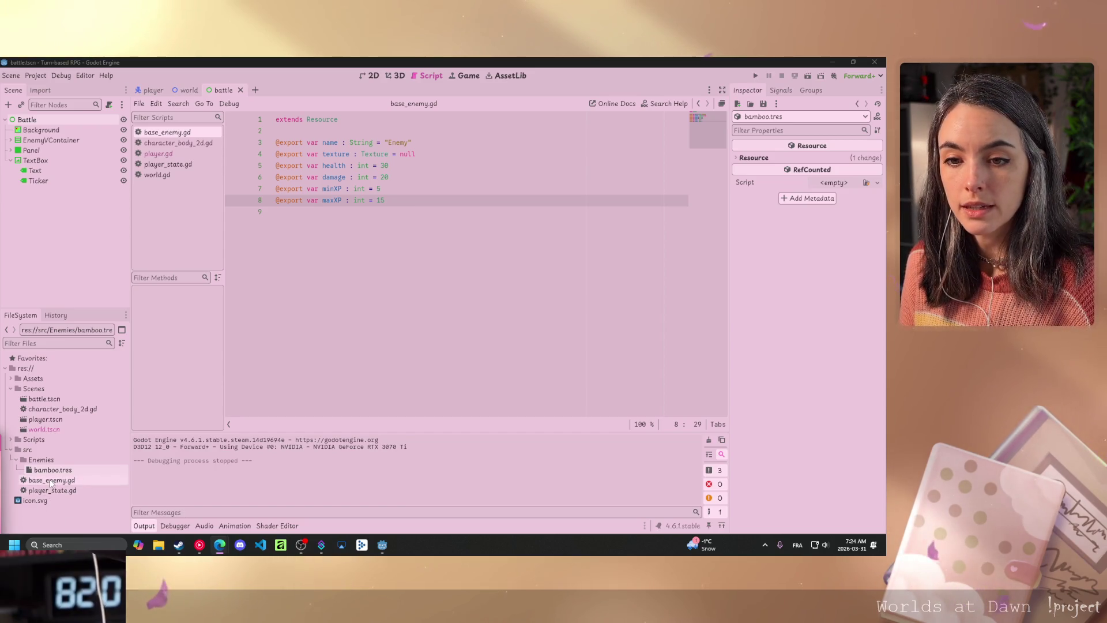
drag(49, 482, 834, 183)
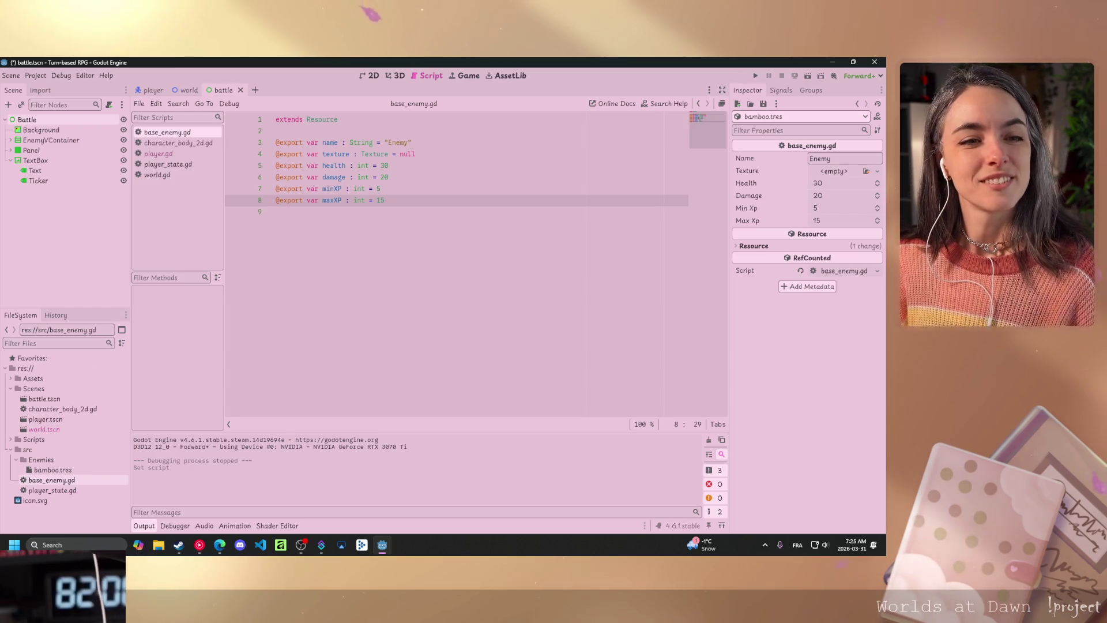
key(alt+Tab)
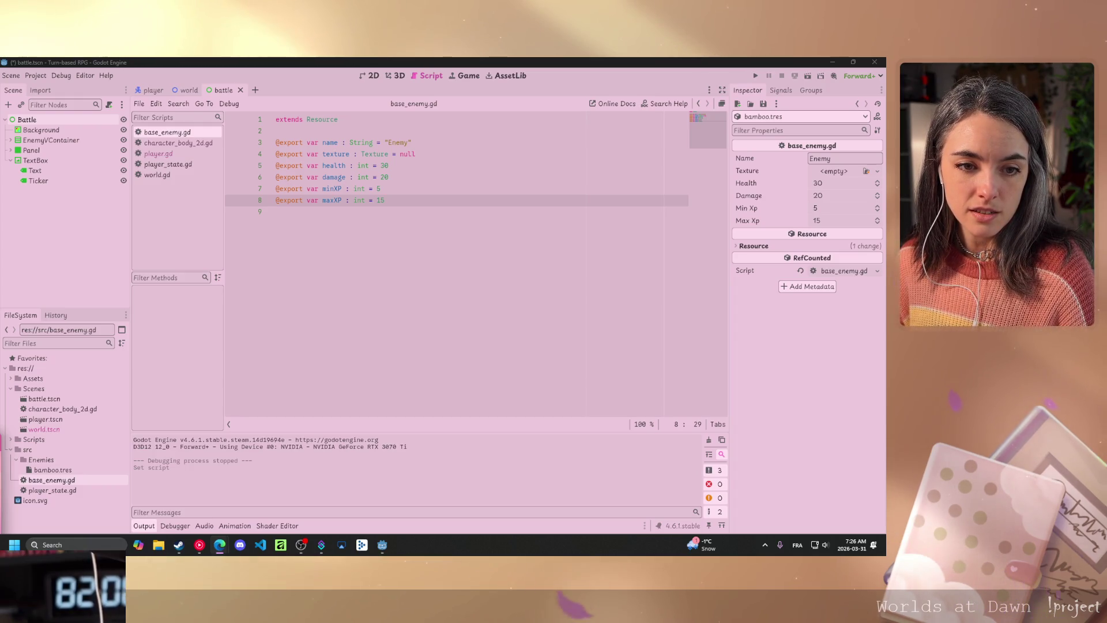
Set bamboo.tres's Name to Bamboo and run the current scene to test
click(838, 158)
key(ctrl+a)
text(Bamboo)
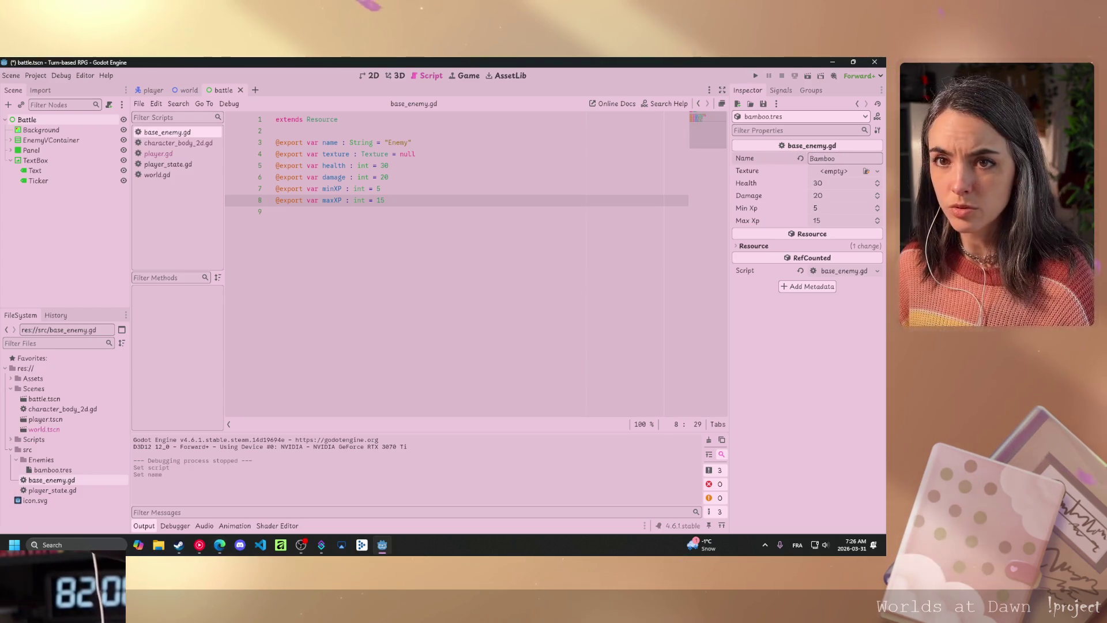
click(755, 75)
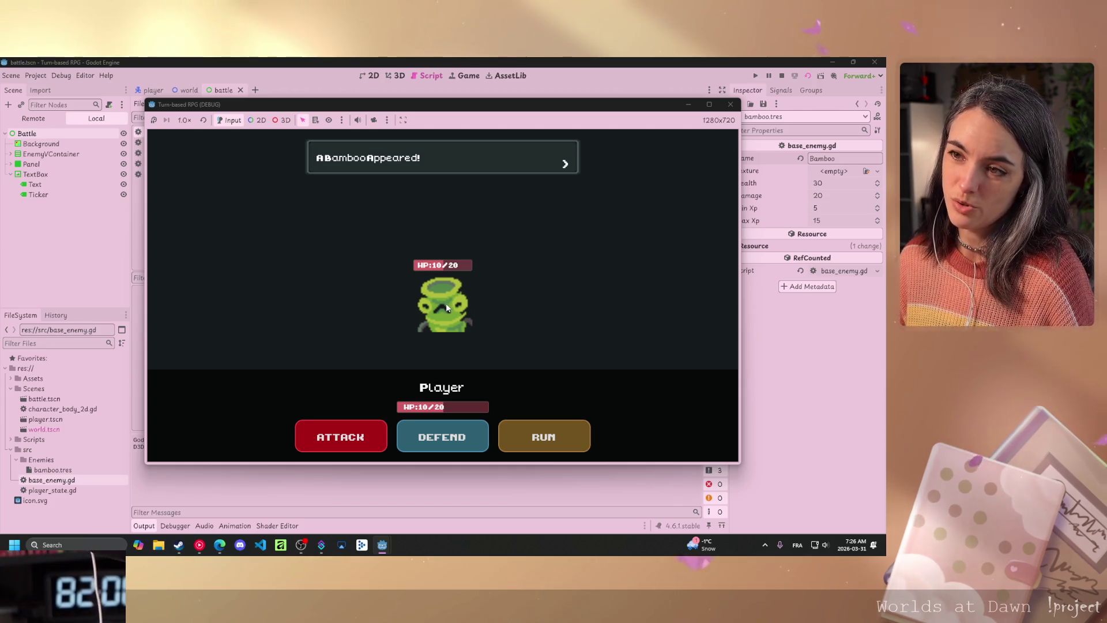
Close the running game window and bring the browser to the front
click(730, 105)
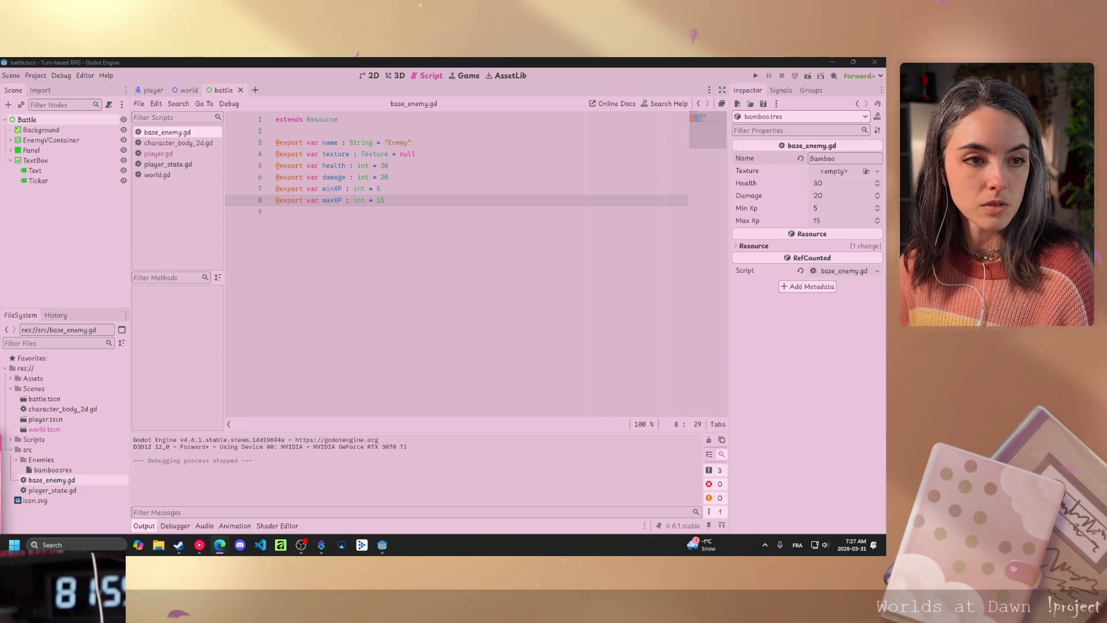
key(alt+Tab)
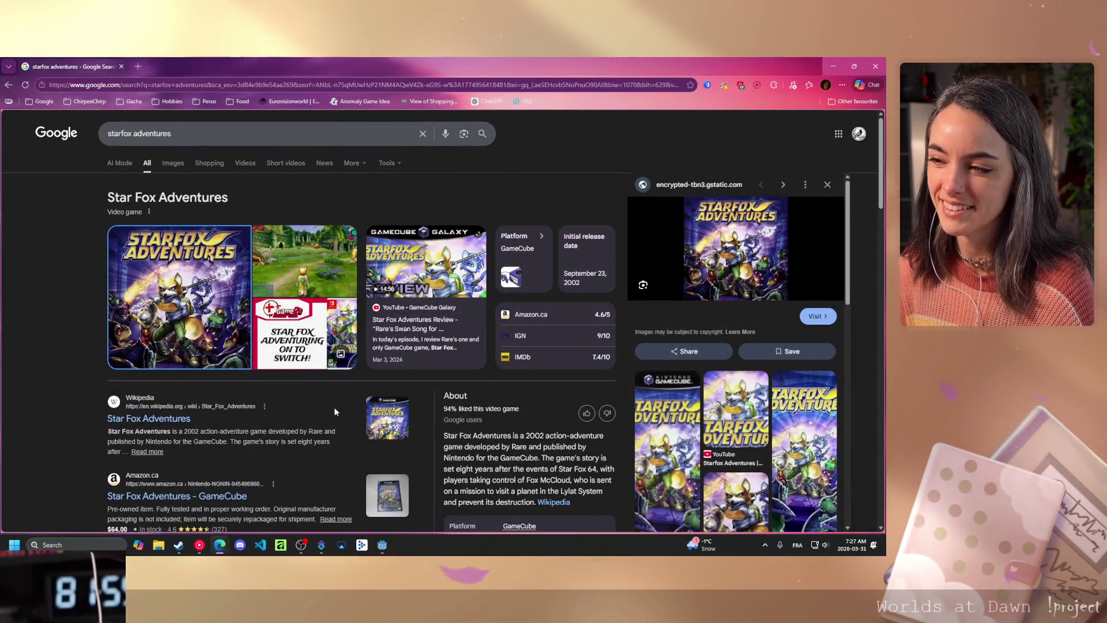
scroll(736, 364, down, 2)
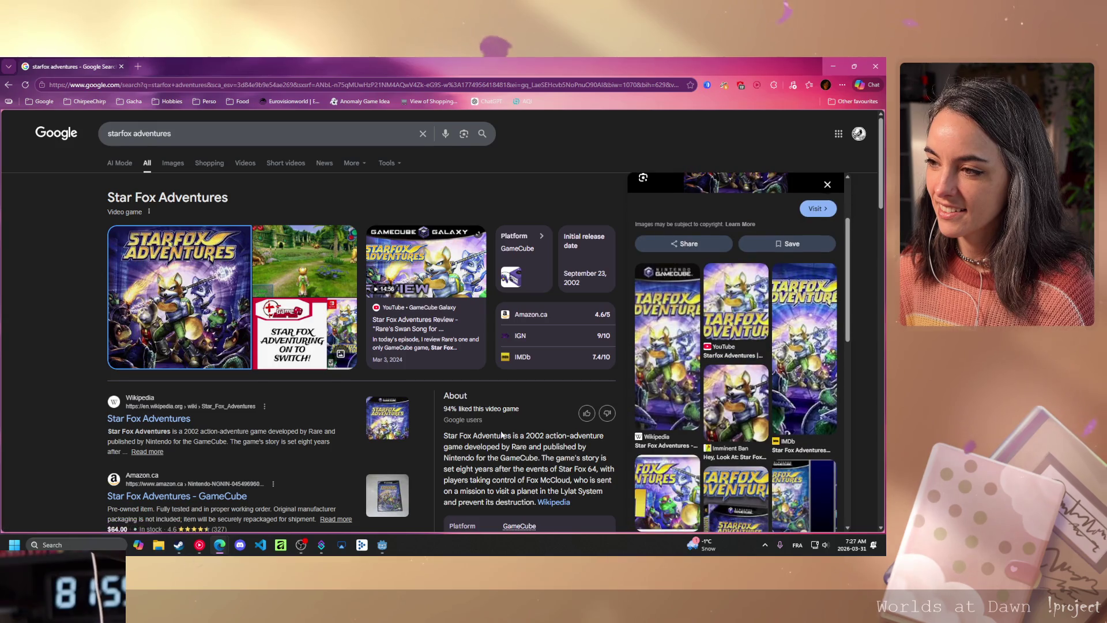
scroll(437, 404, down, 5)
scroll(436, 404, up, 5)
scroll(760, 375, up, 2)
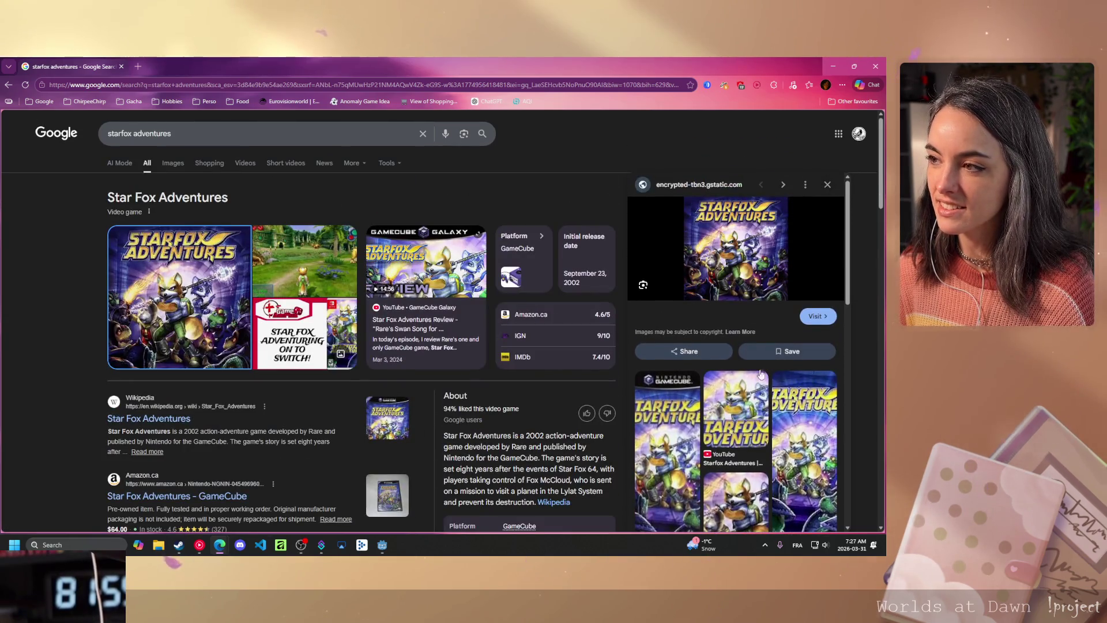
Open the Star Fox Adventures cover image in a new tab and return to results
right_click(715, 254)
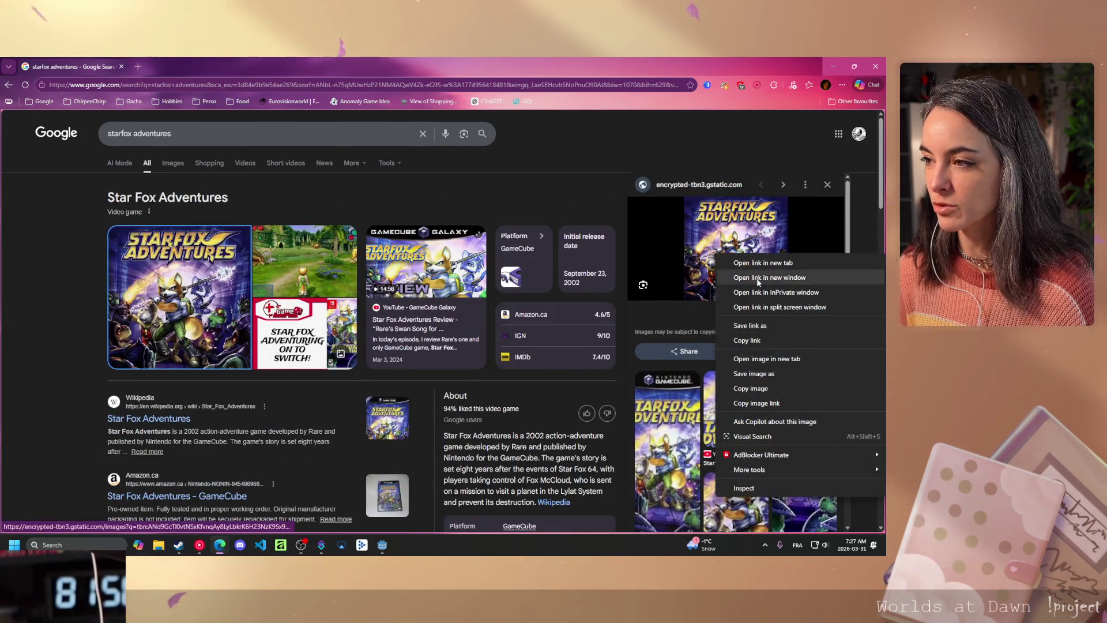
click(752, 378)
click(182, 64)
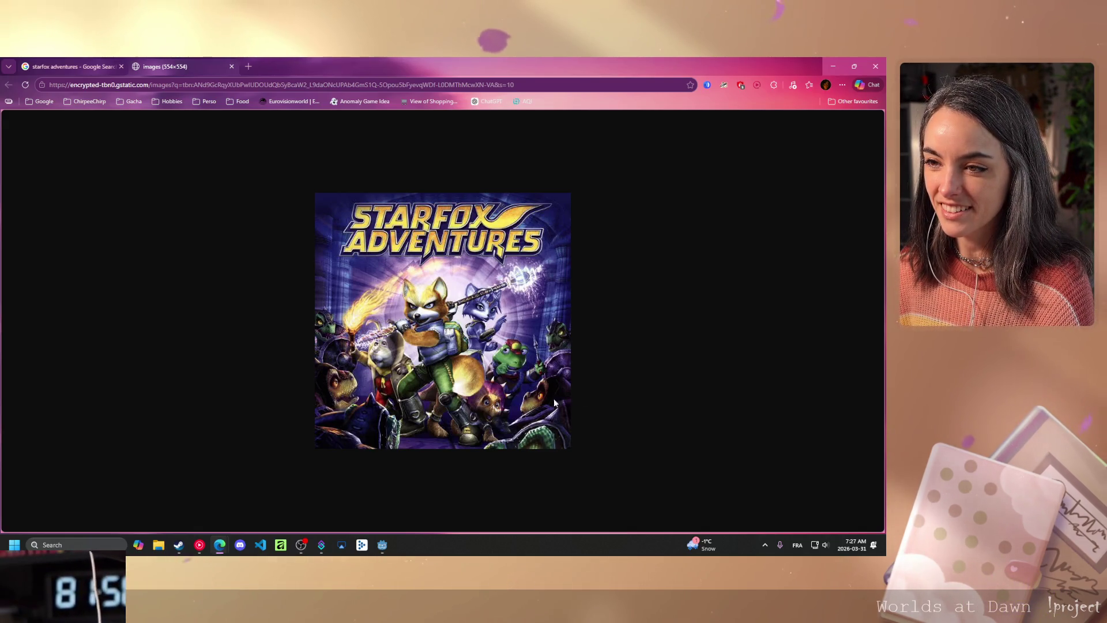
click(79, 66)
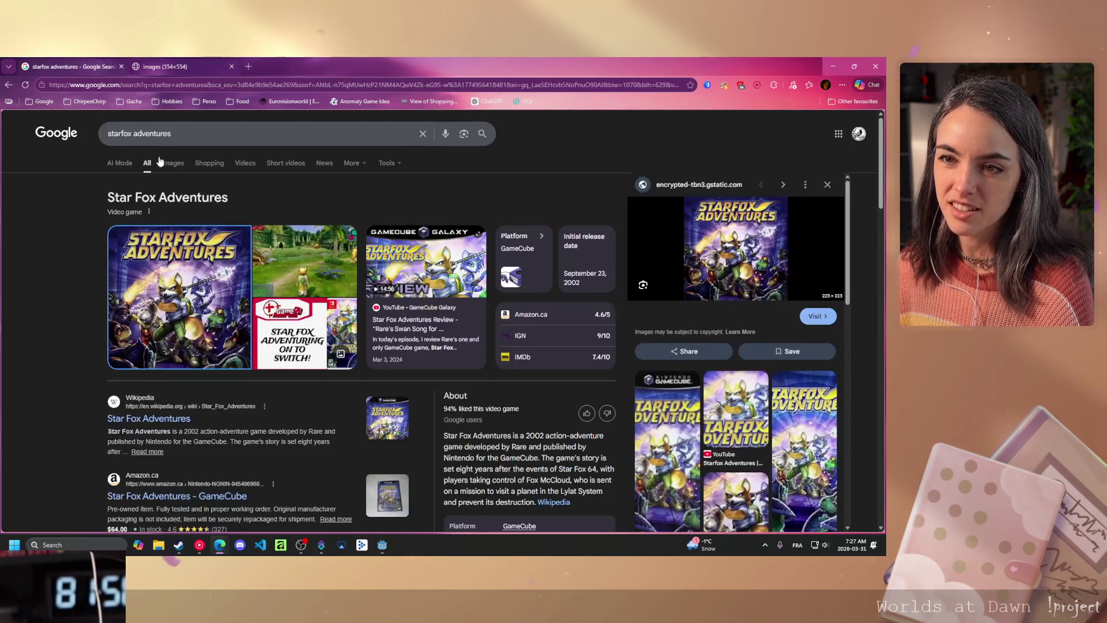
Browse the image results (gameplay, review screenshot, box art) and return to Godot
click(169, 162)
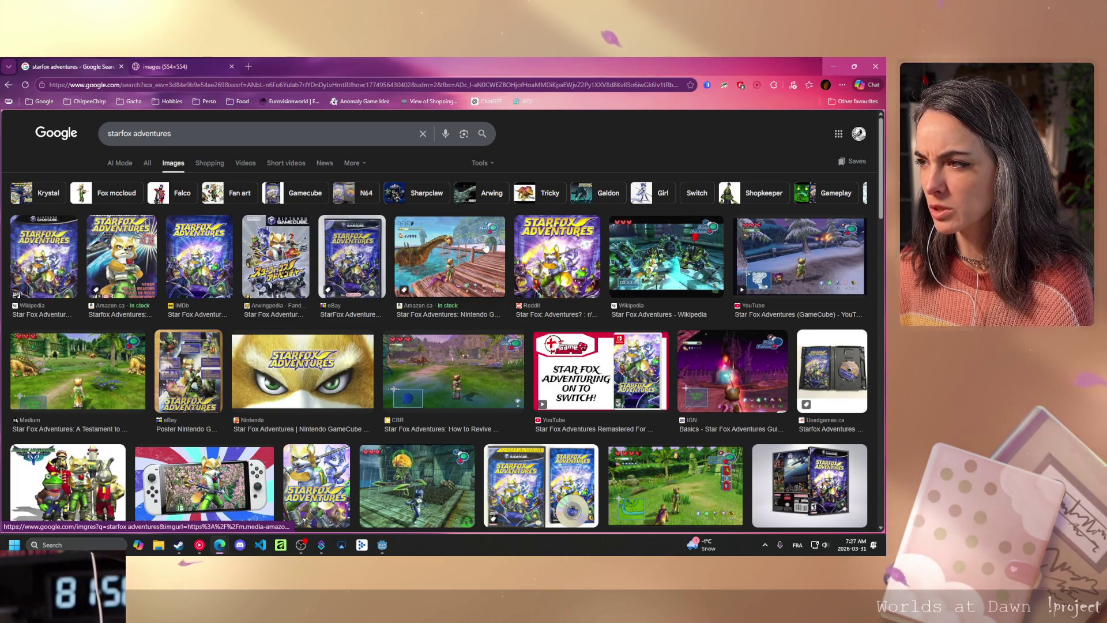
click(450, 242)
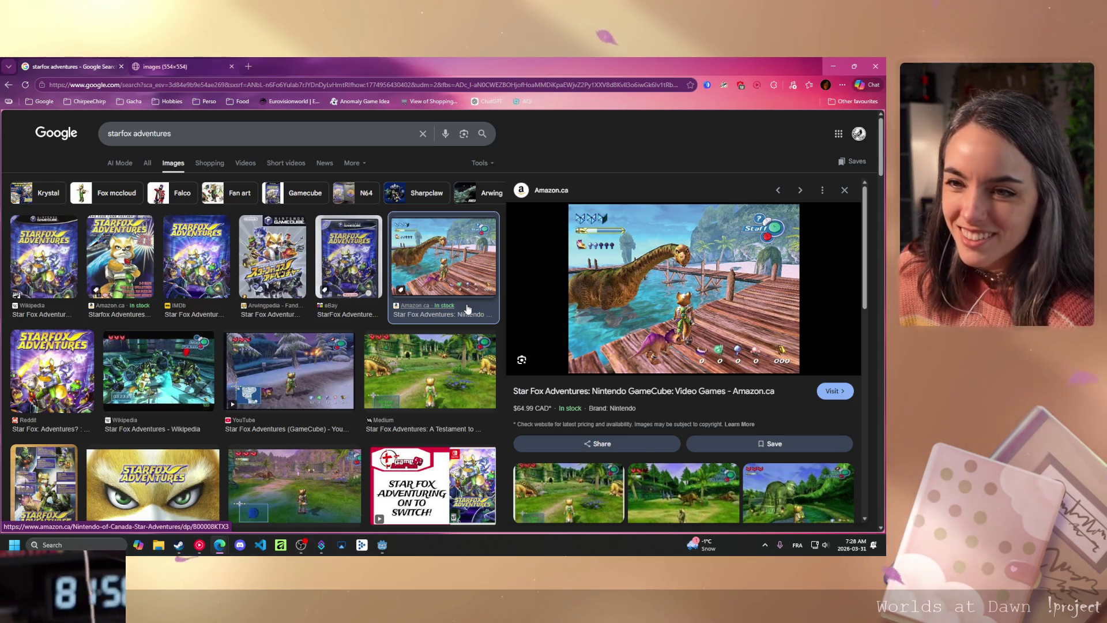
scroll(458, 313, down, 4)
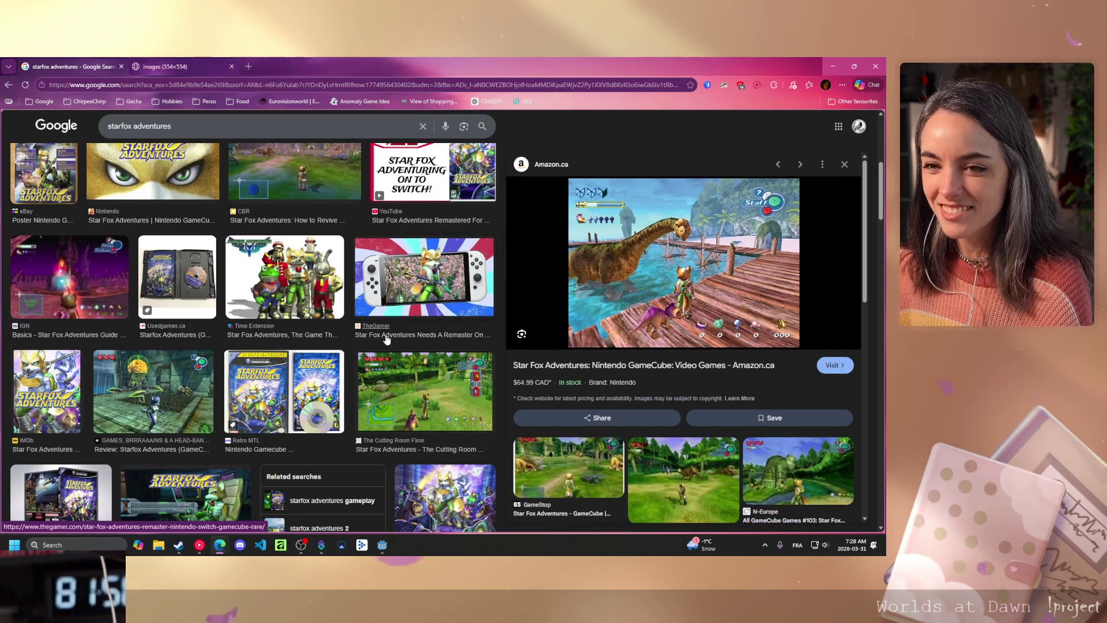
click(173, 404)
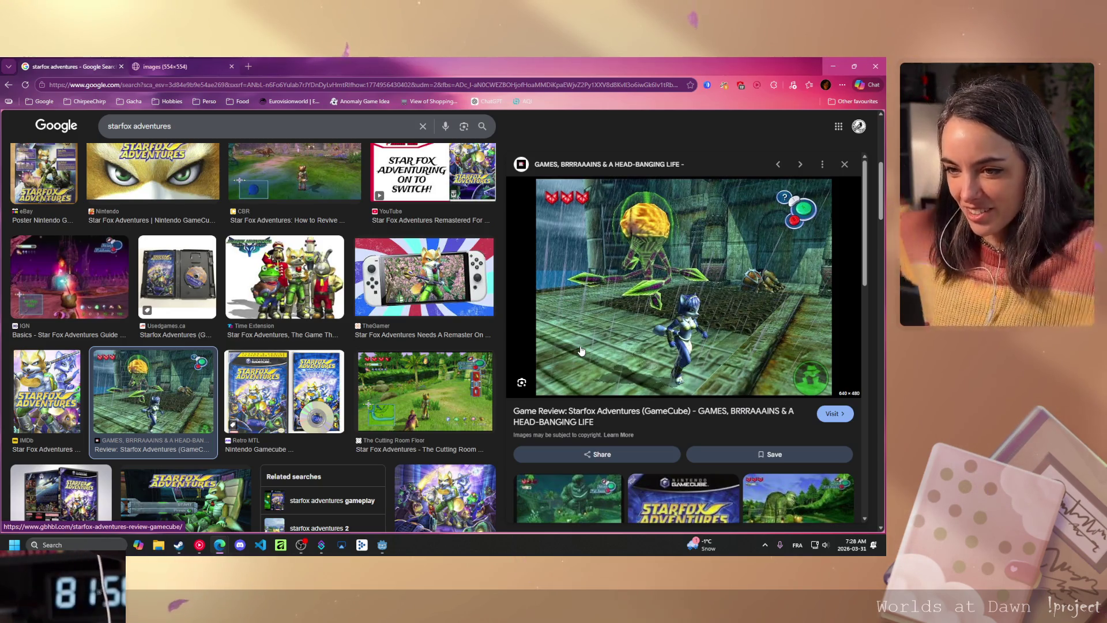
key(Right)
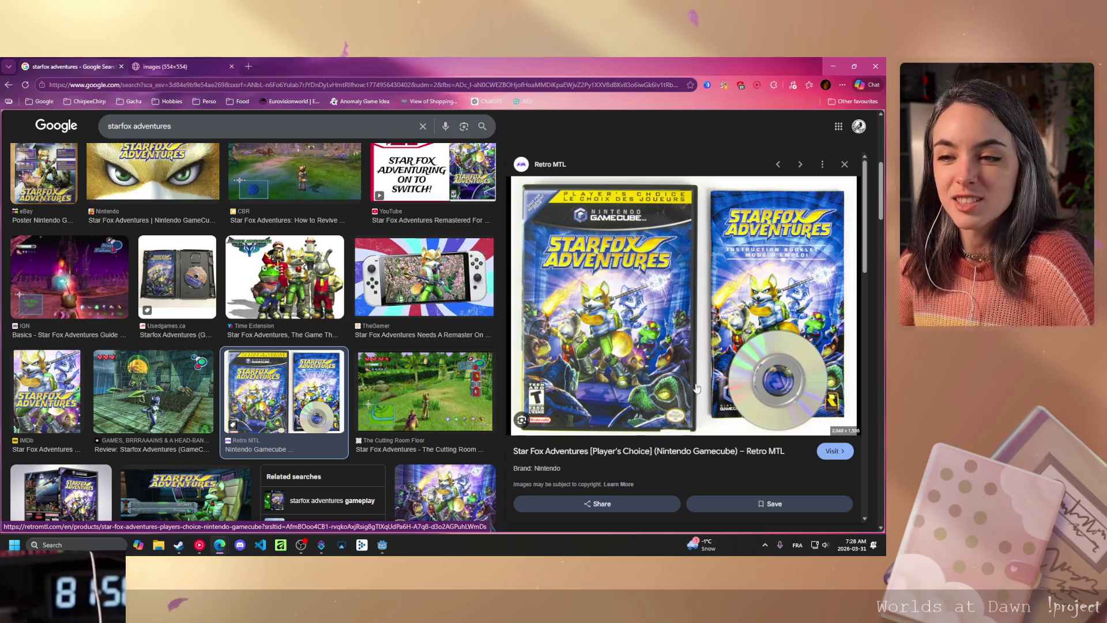
scroll(298, 386, down, 2)
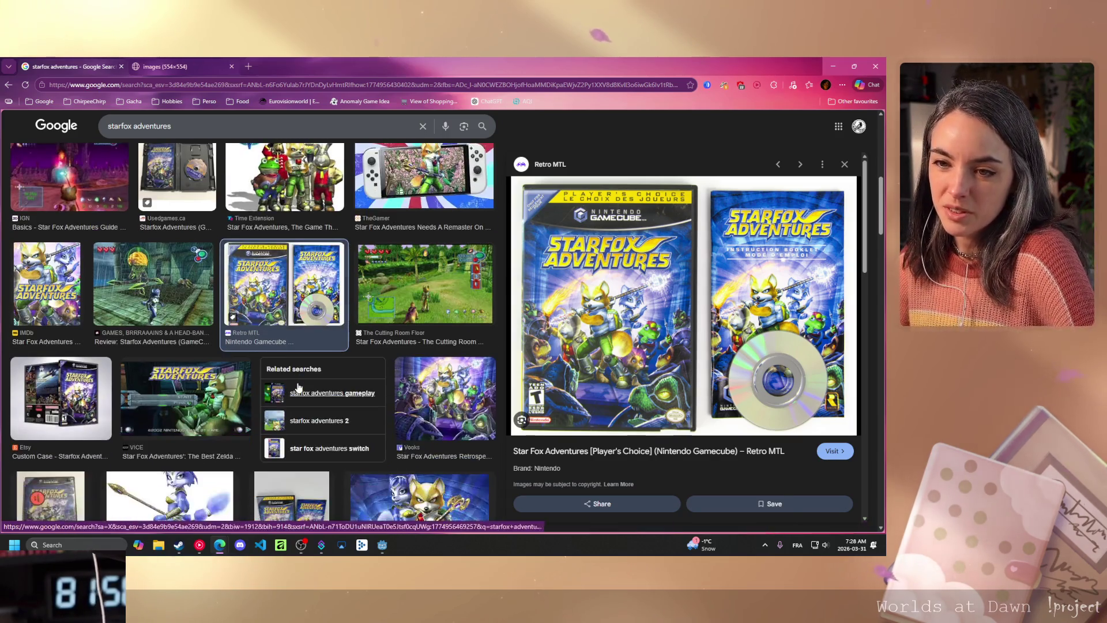
scroll(298, 387, down, 5)
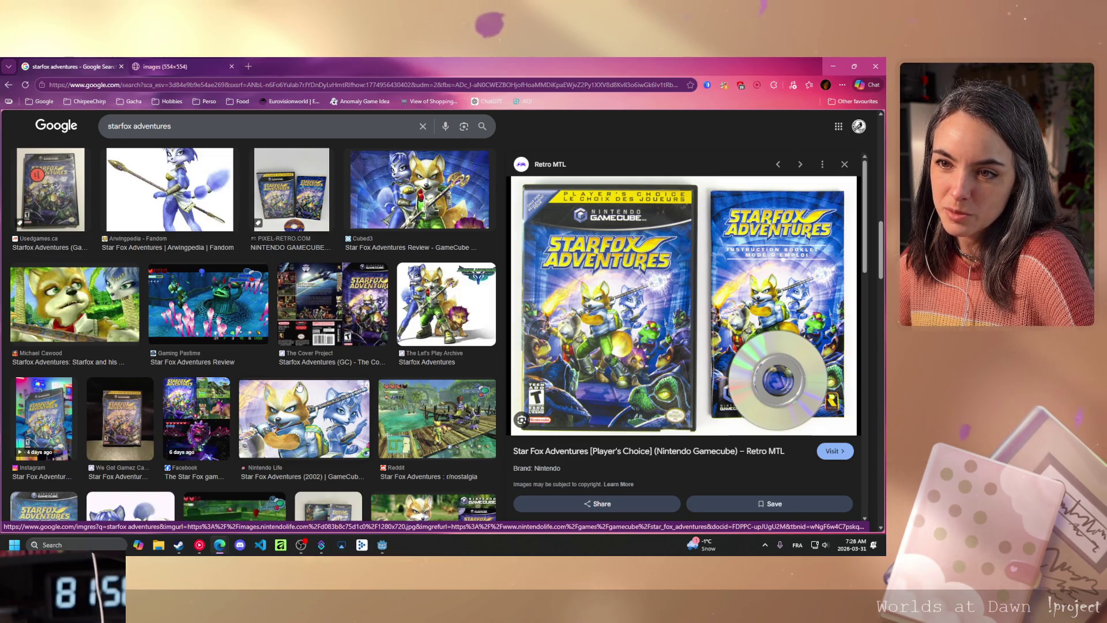
click(382, 545)
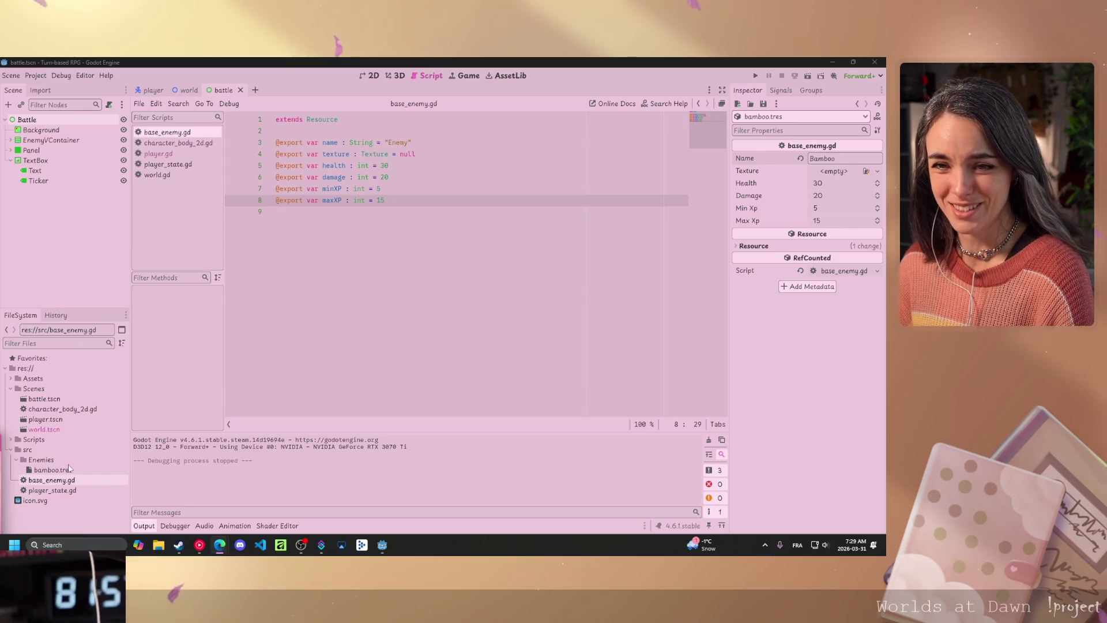
Assign Faceset.png as the Bamboo enemy's texture and set its damage to 10
click(12, 378)
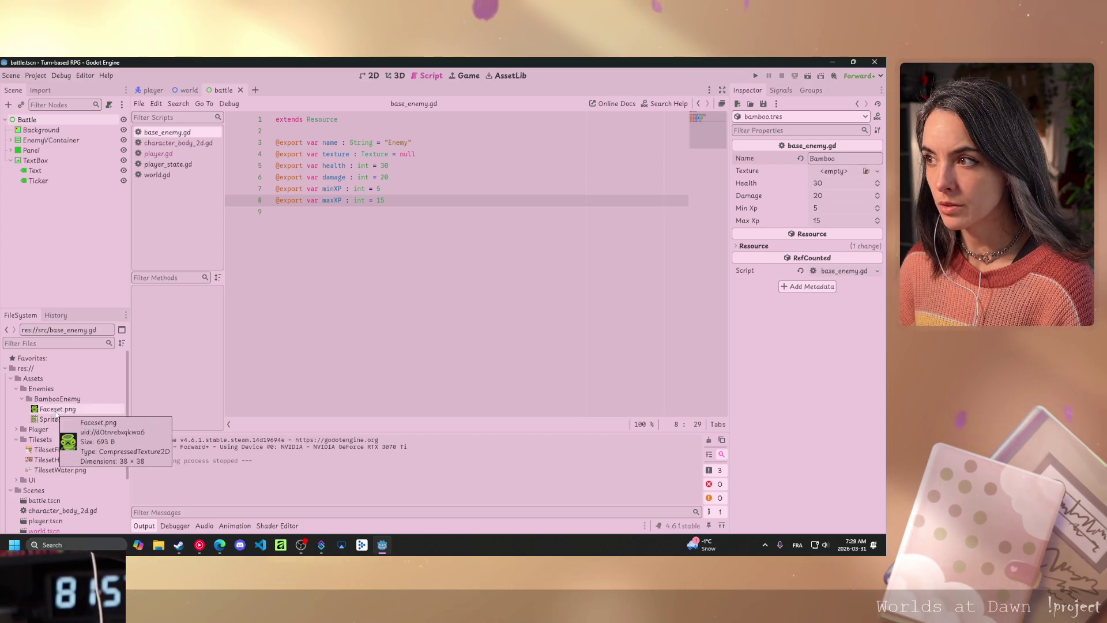
mouse_move(52, 410)
mouse_down()
mouse_move(667, 278)
mouse_move(878, 178)
mouse_move(838, 173)
mouse_up()
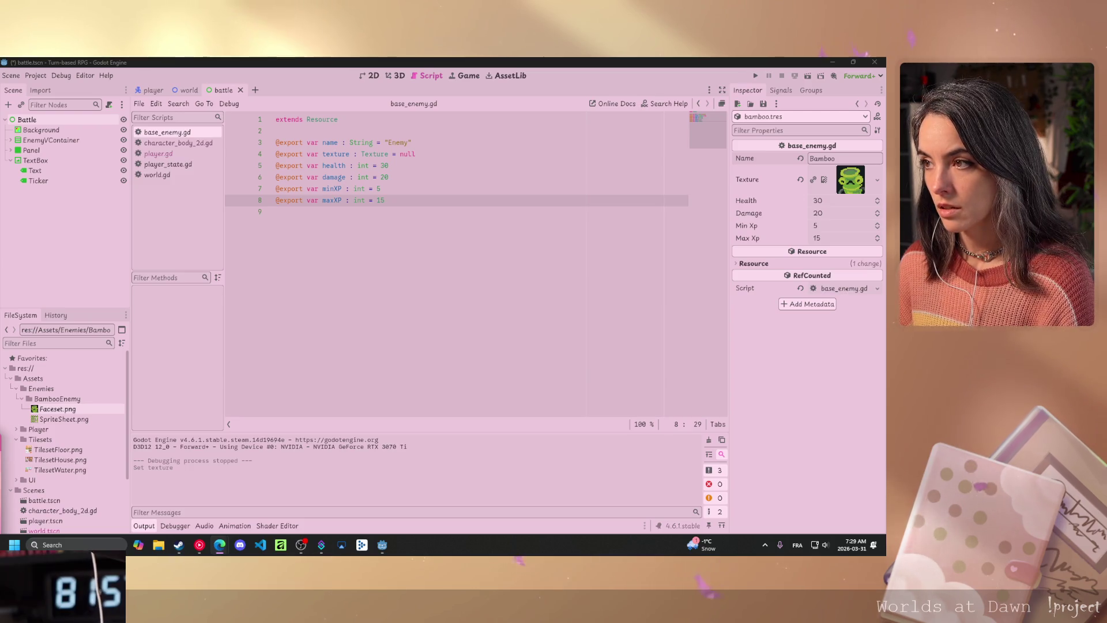
click(823, 213)
text(10)
key(Return)
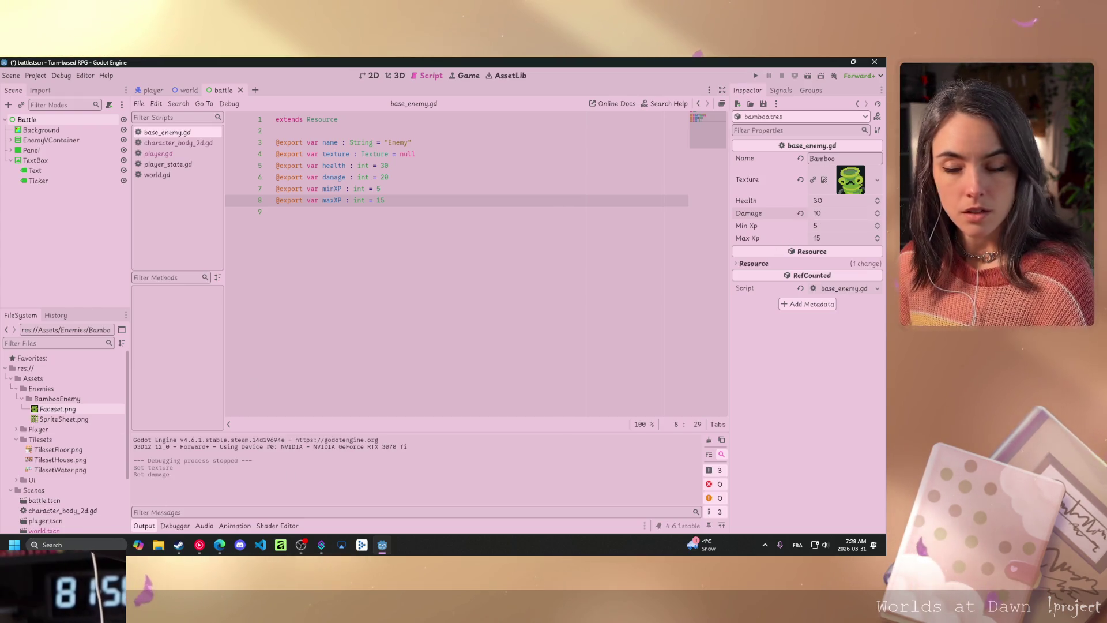
Save the scene and resource changes and return focus to the script editor
key(alt+Tab)
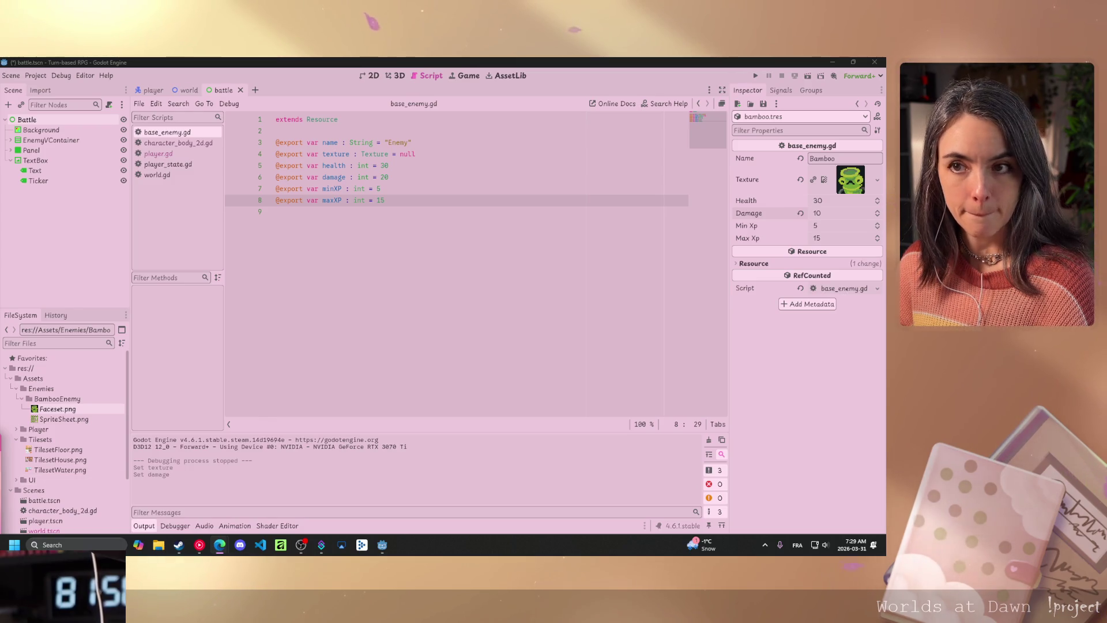
key(Down)
key(ctrl+s)
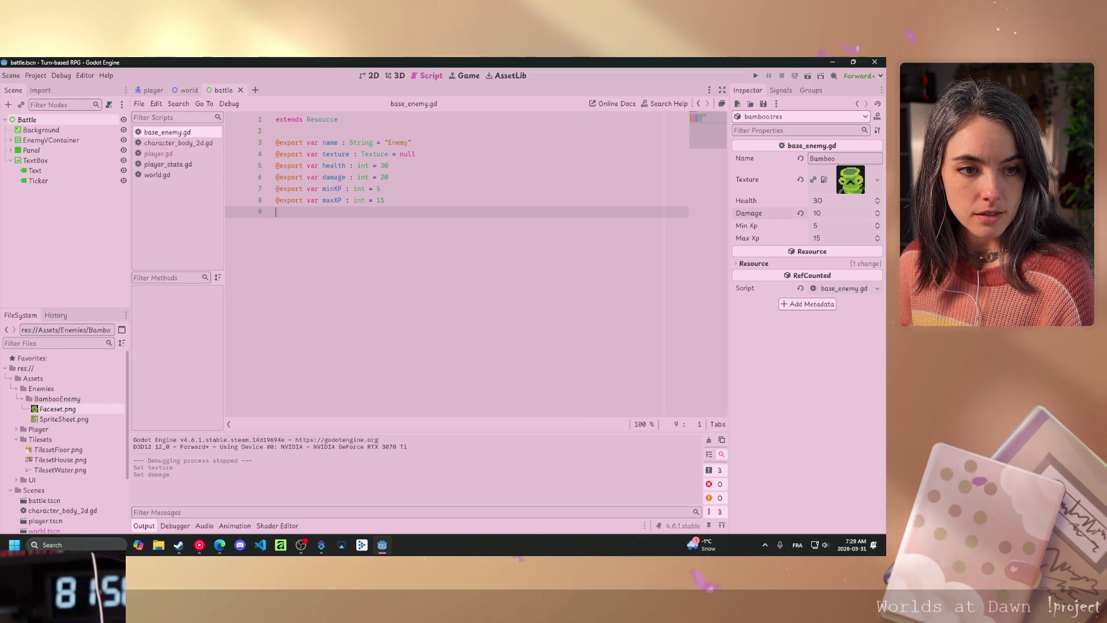
key(alt+Tab)
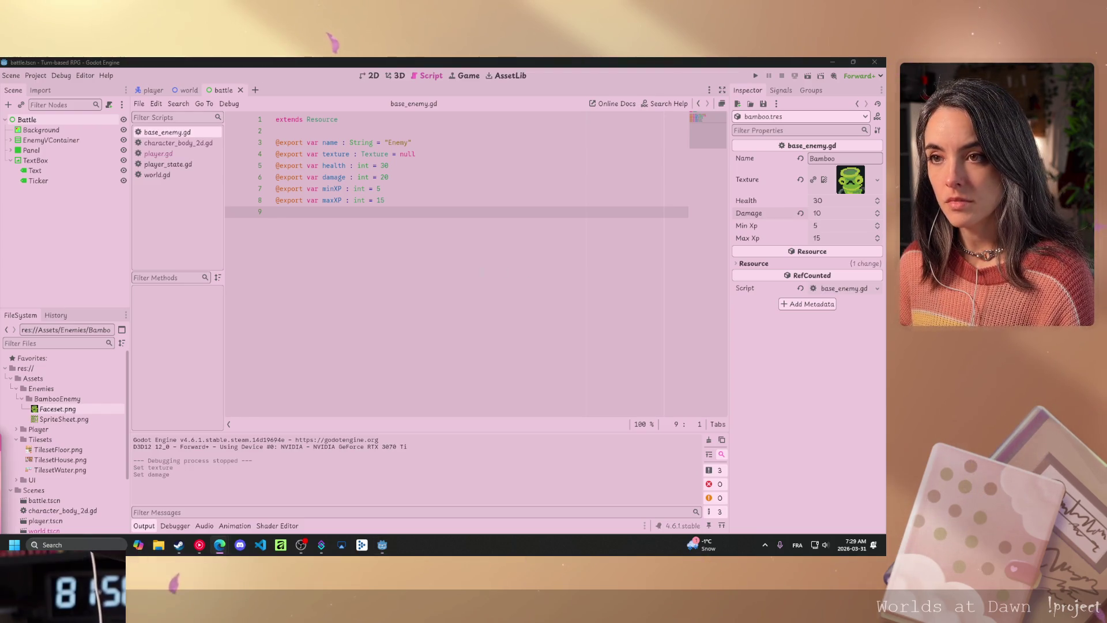
click(370, 189)
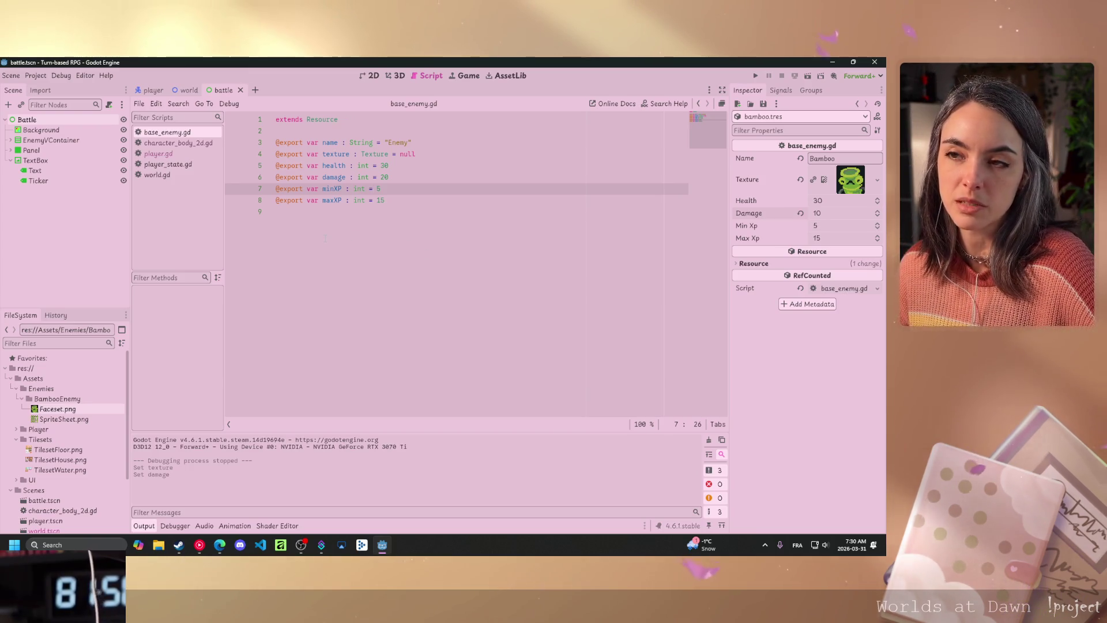
Bring up the context actions for the Battle node in the scene tree
click(387, 200)
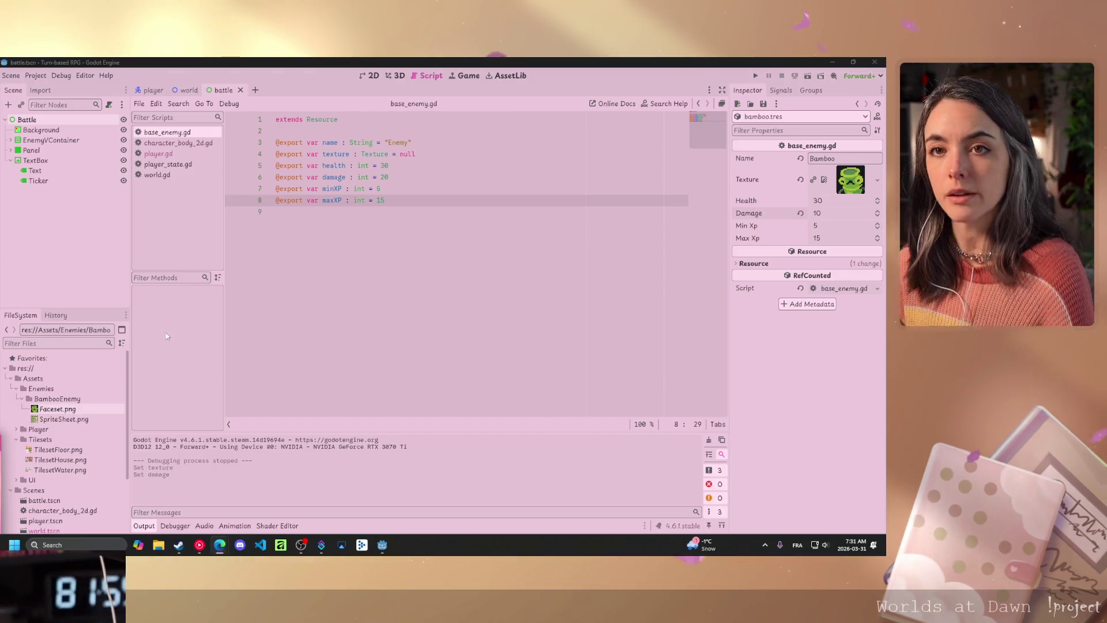
right_click(47, 121)
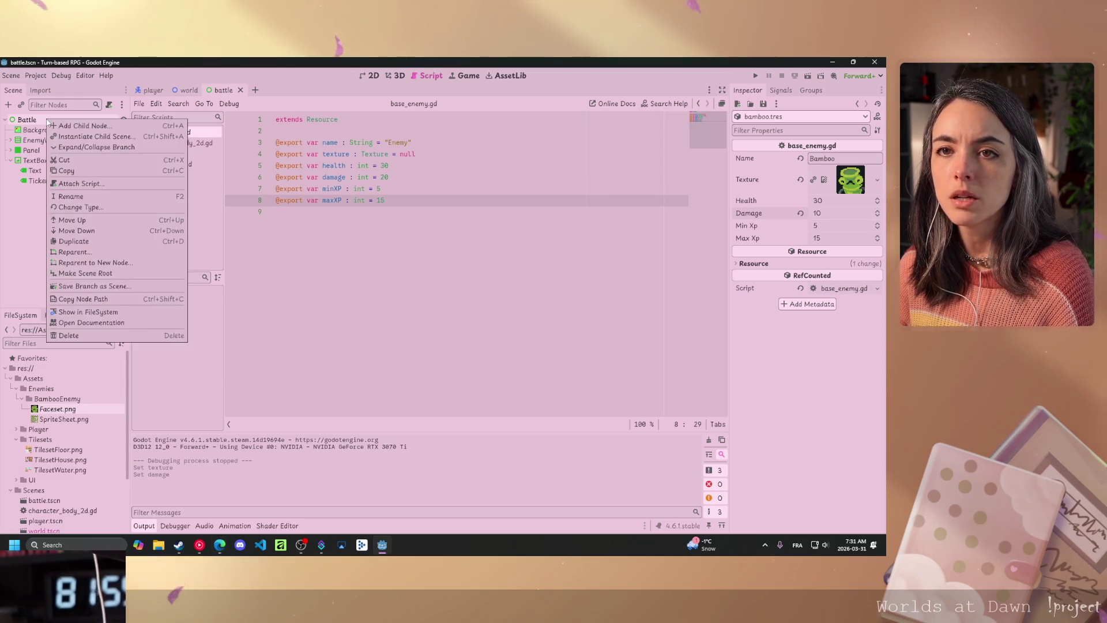
Create battle.gd under res://Scripts and attach it to the Battle node
click(87, 184)
click(543, 296)
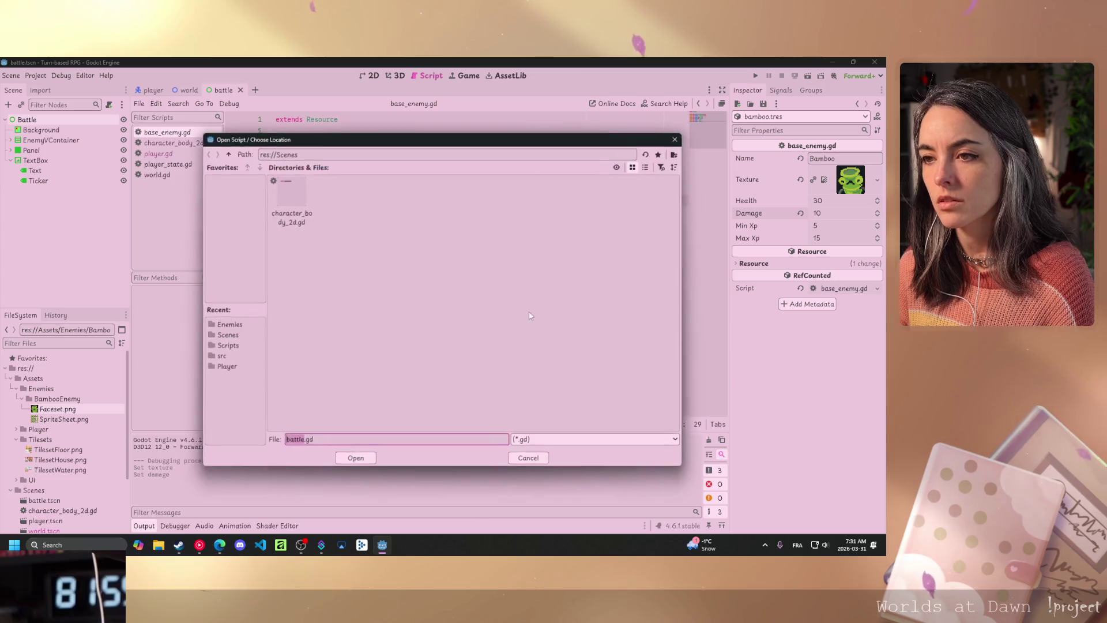
click(225, 152)
double_click(381, 197)
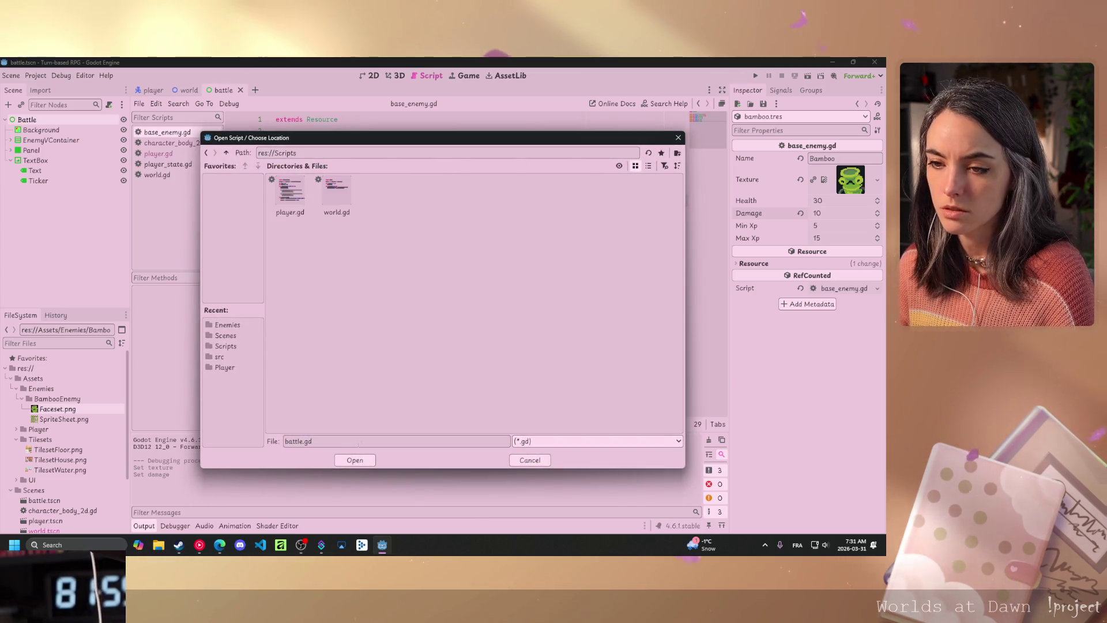
click(359, 460)
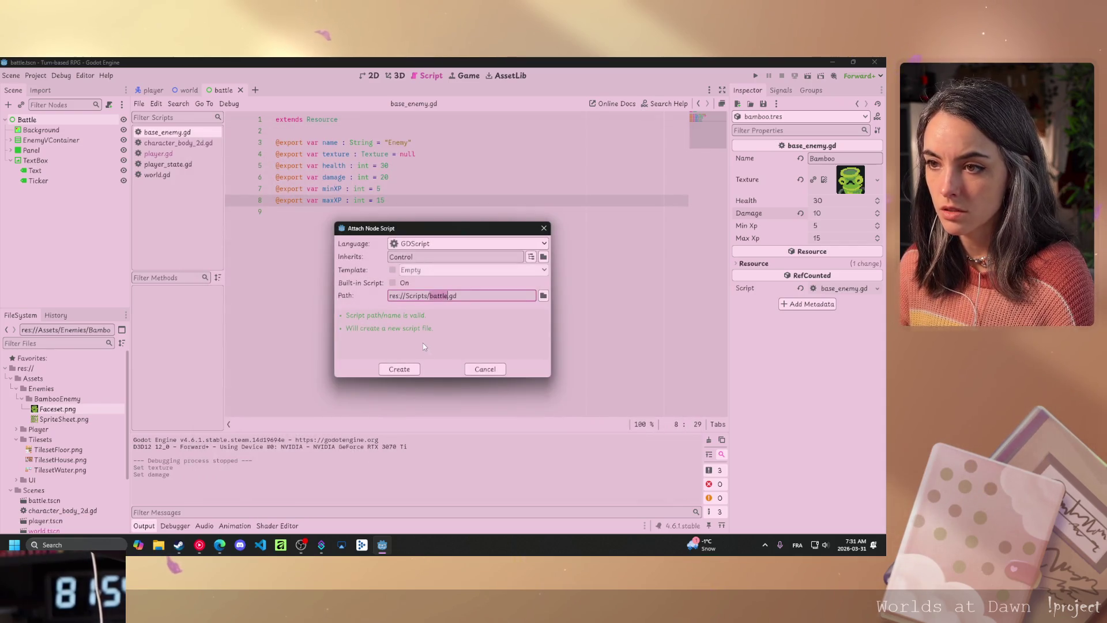
click(403, 372)
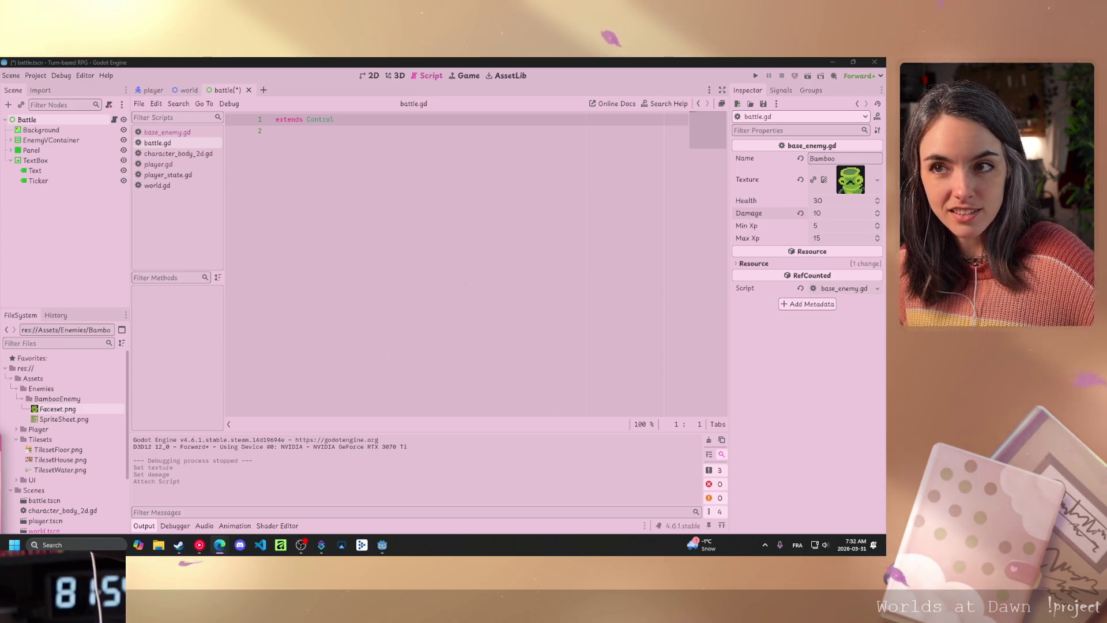
Add blank lines below extends Control in battle.gd and save the script
click(327, 148)
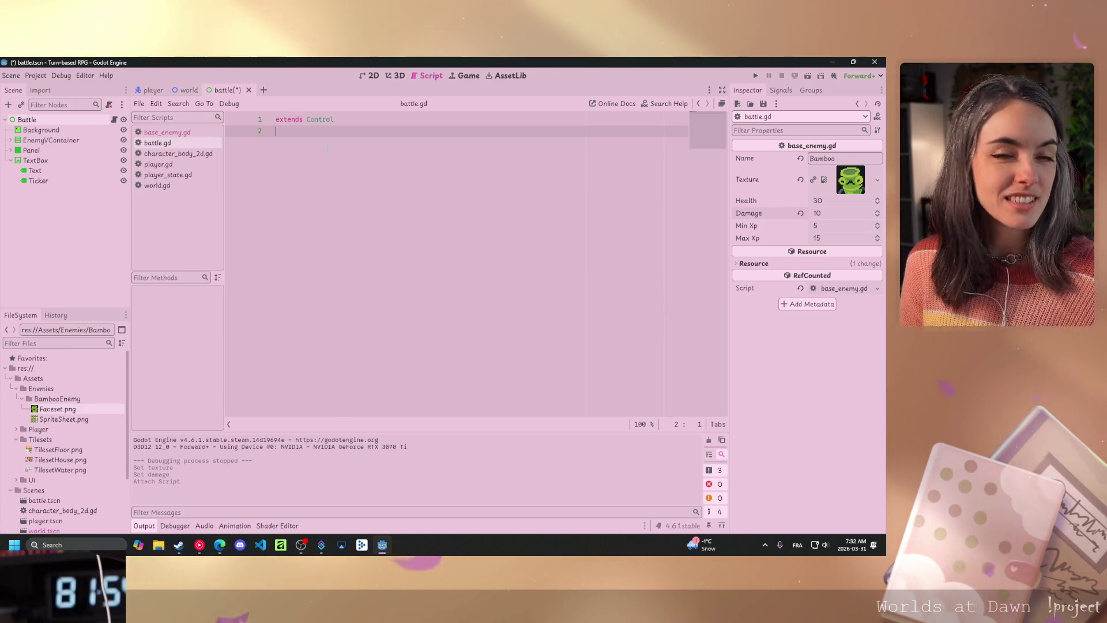
key(Return)
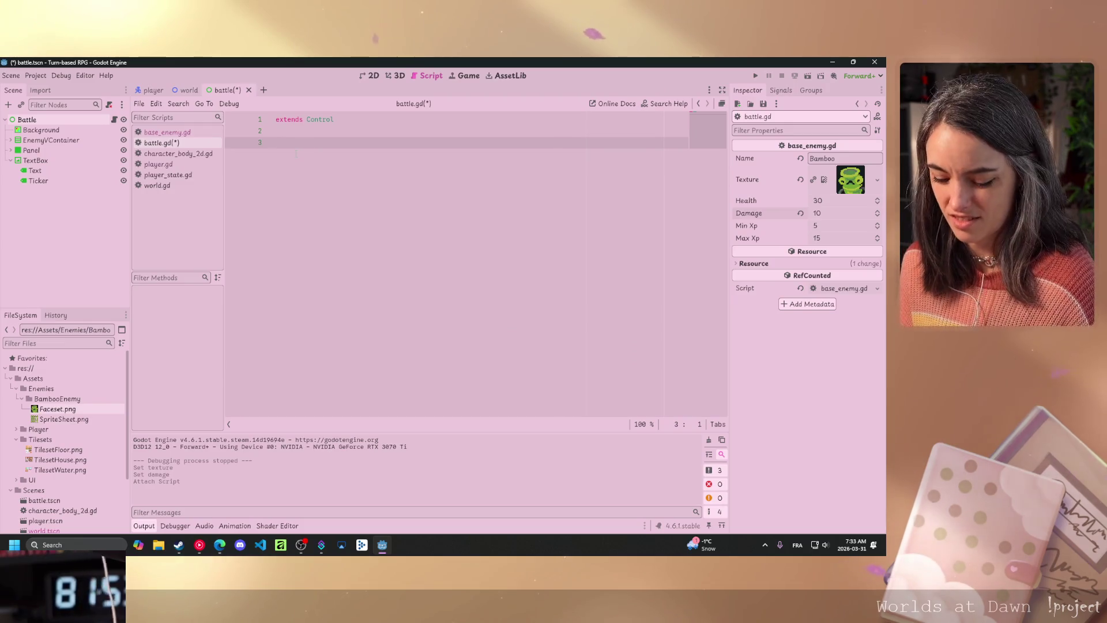
key(ctrl+s)
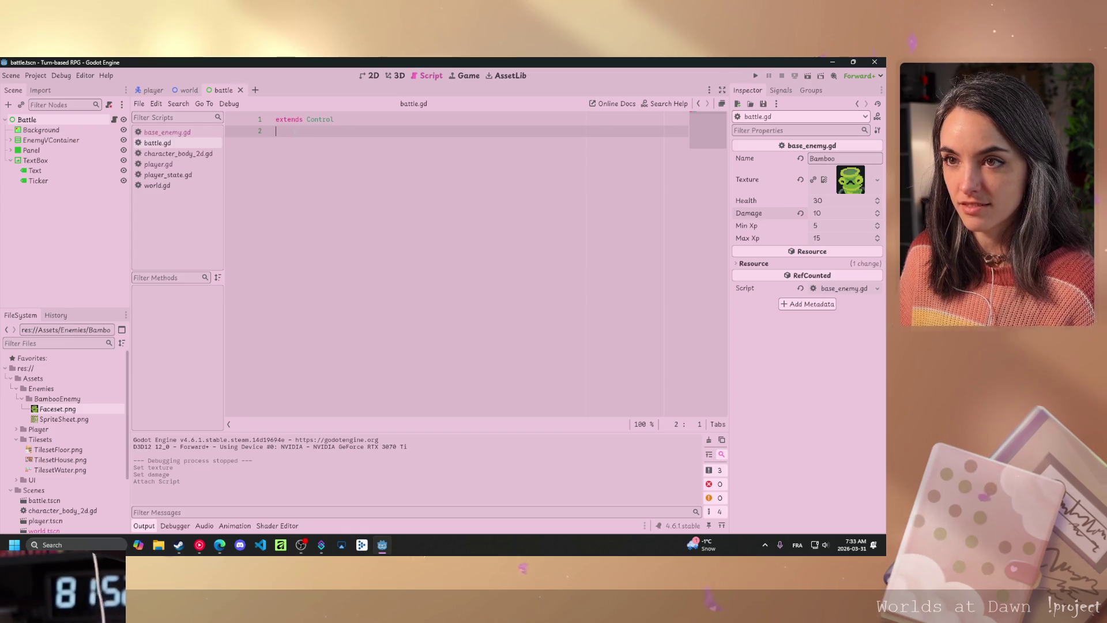
key(Return)
text(export)
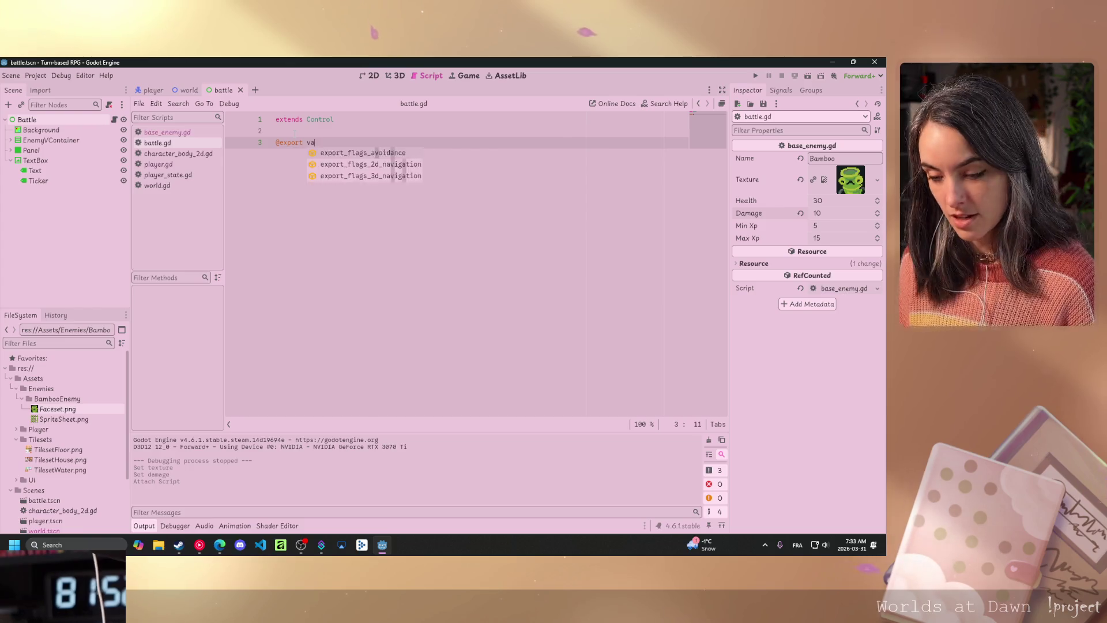
text(var ene)
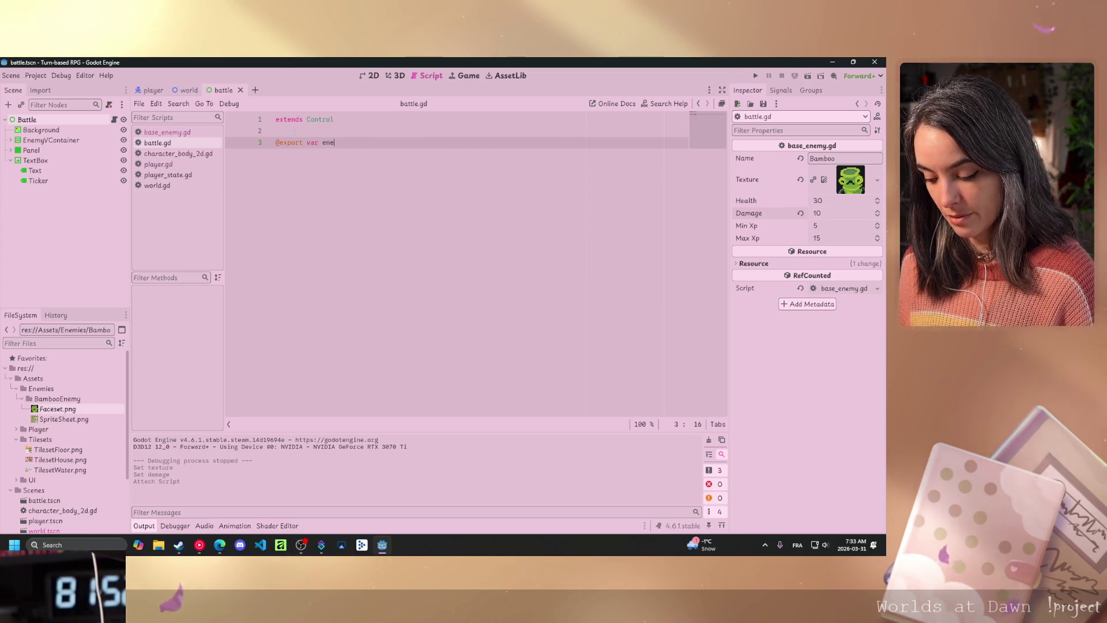
text(my :)
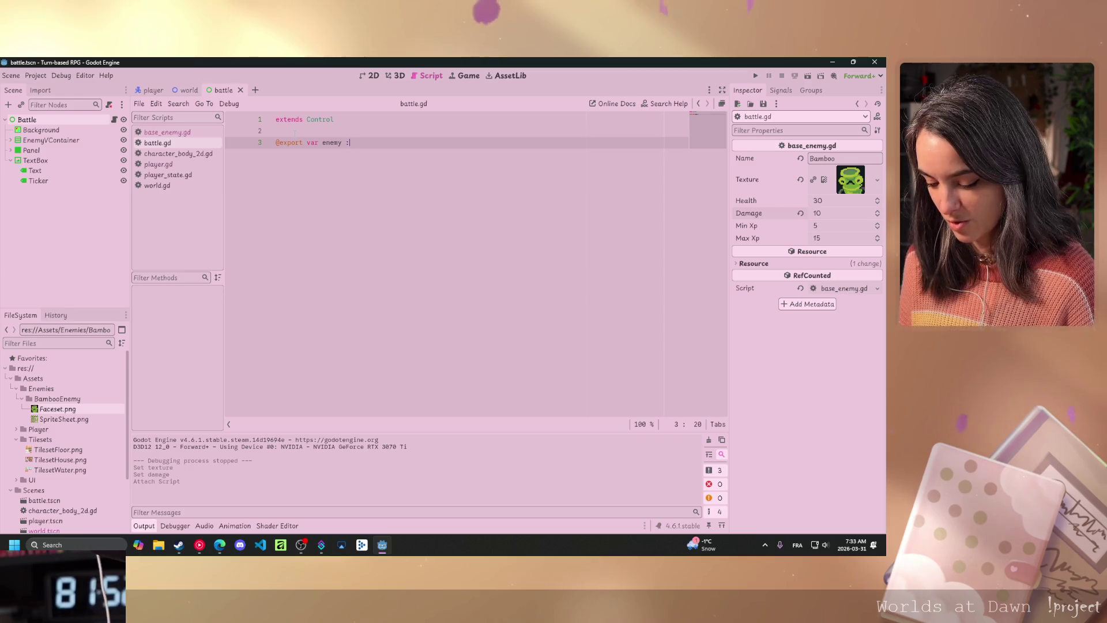
text( Ressource)
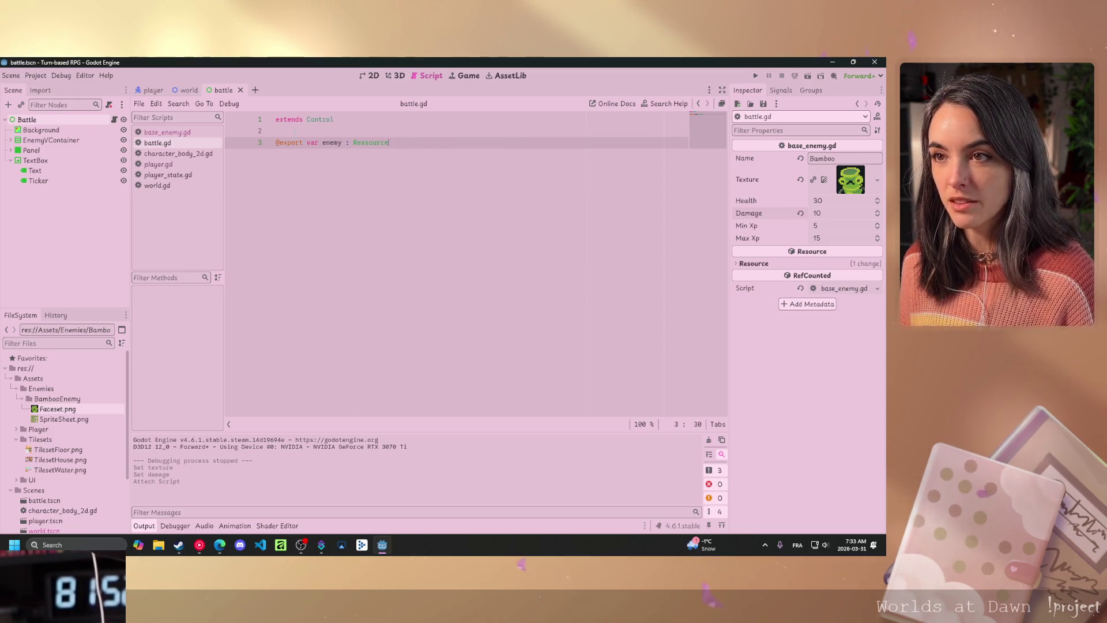
text( = null)
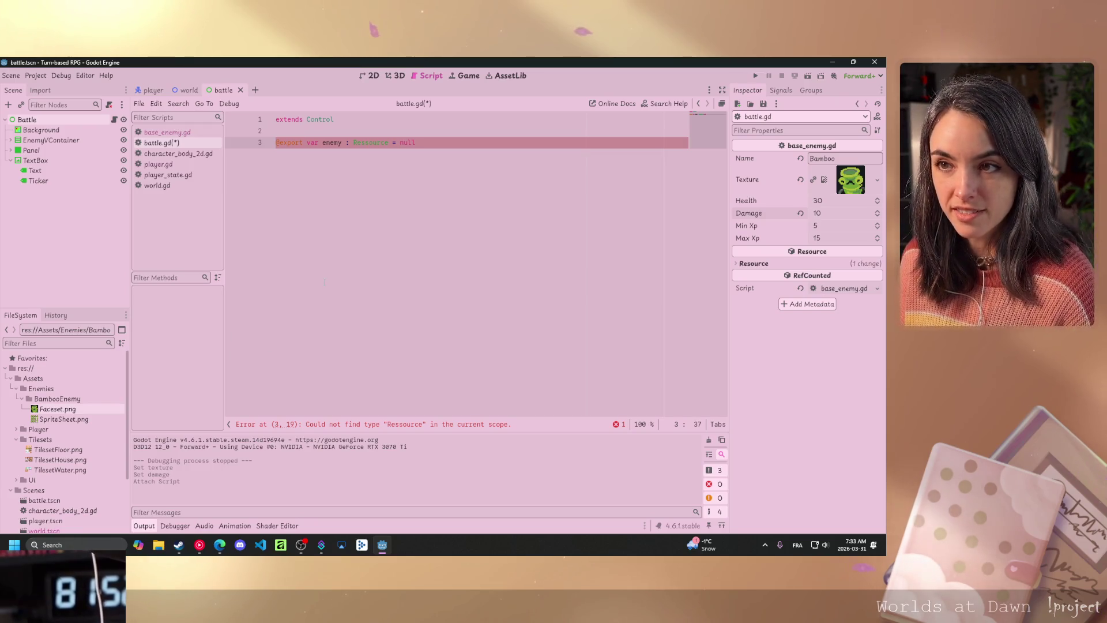
Declare the exported enemy = null plus currentEnemyHealth and currentPlayerHealth = 0, saving the script
key(ctrl+s)
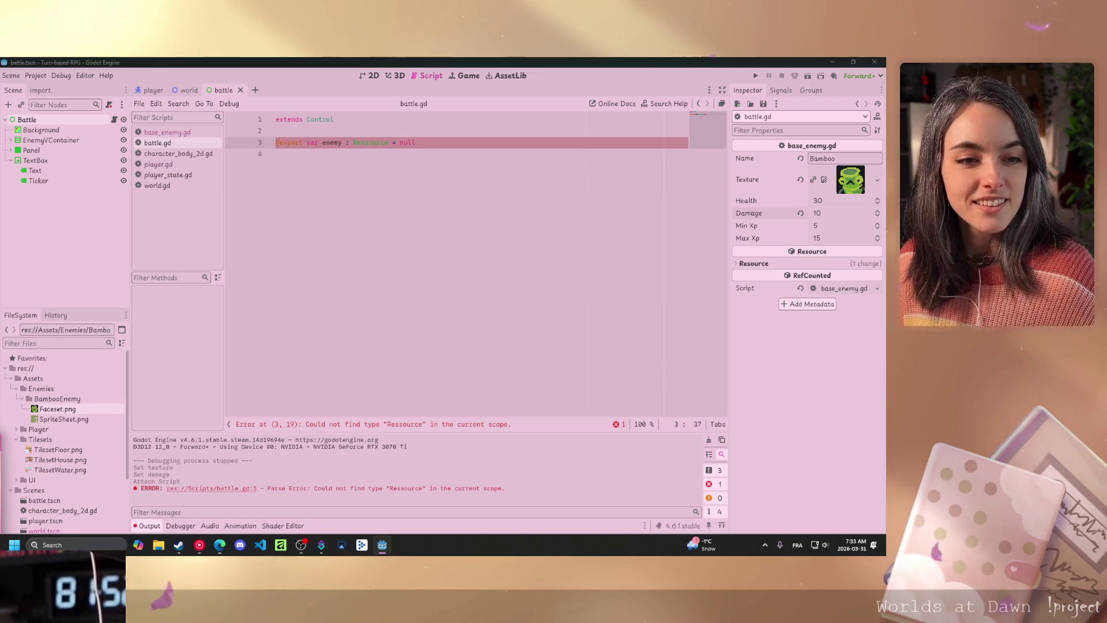
key(alt+Tab)
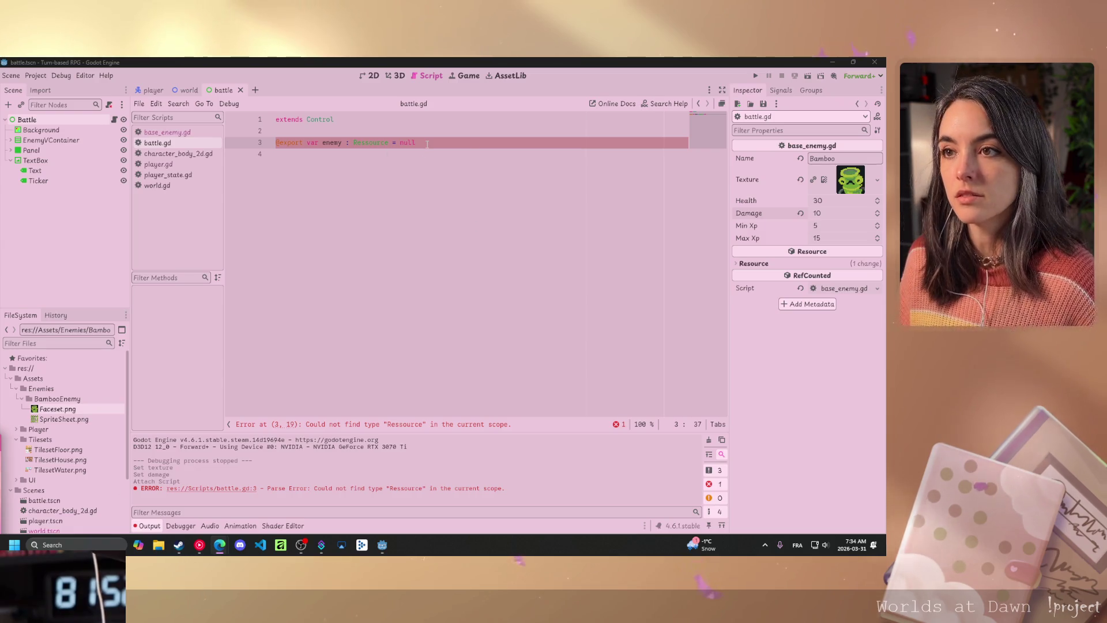
key(Return)
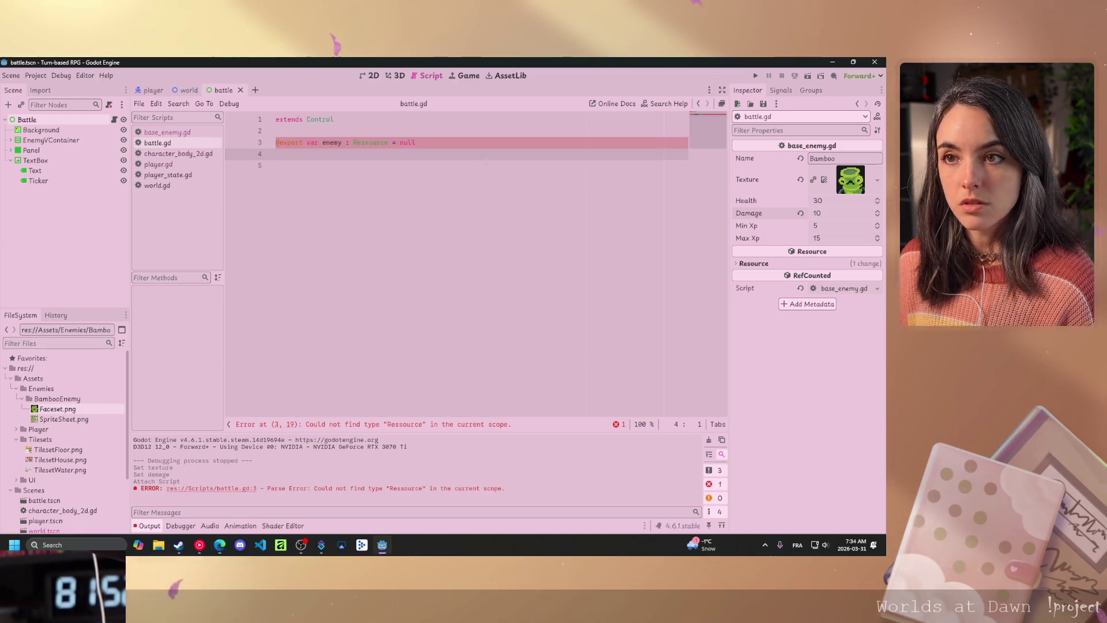
key(Return)
text(r )
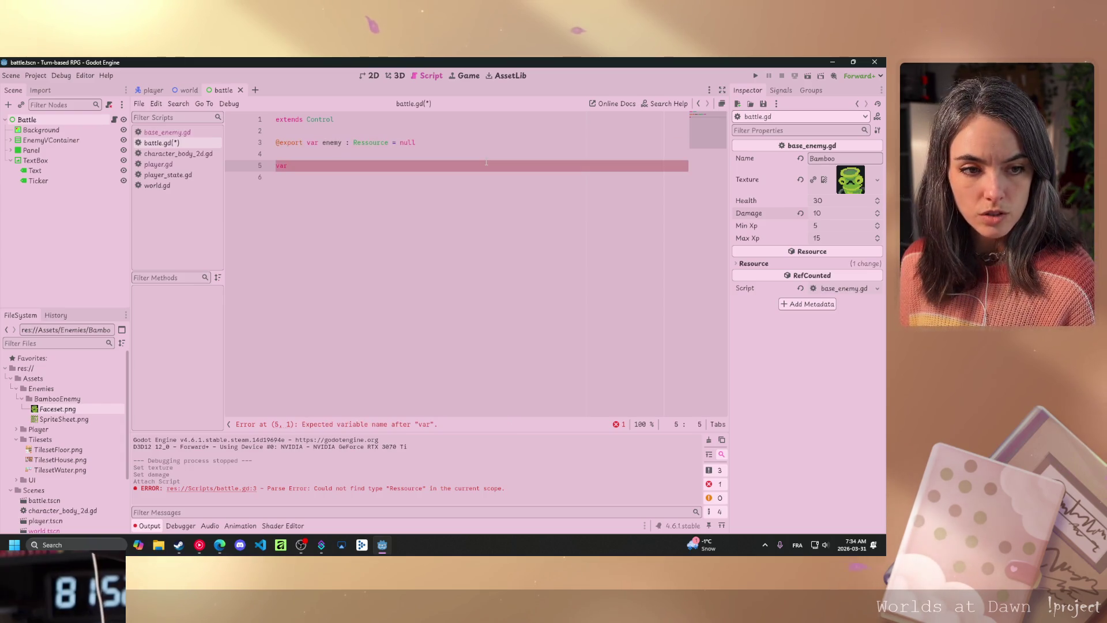
text(current)
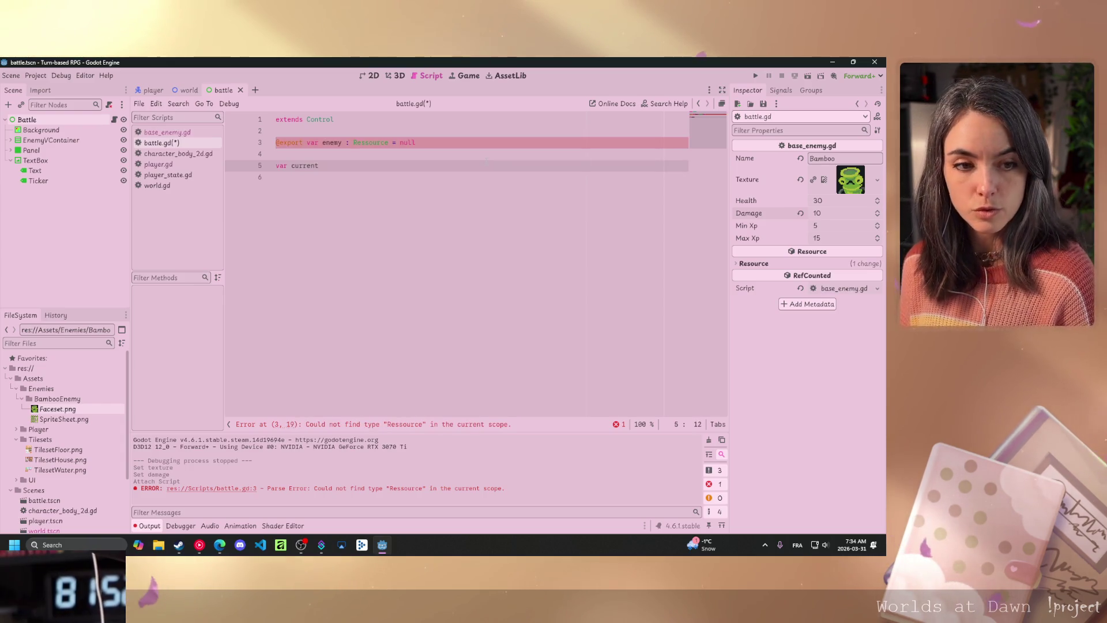
text(EnemyHe)
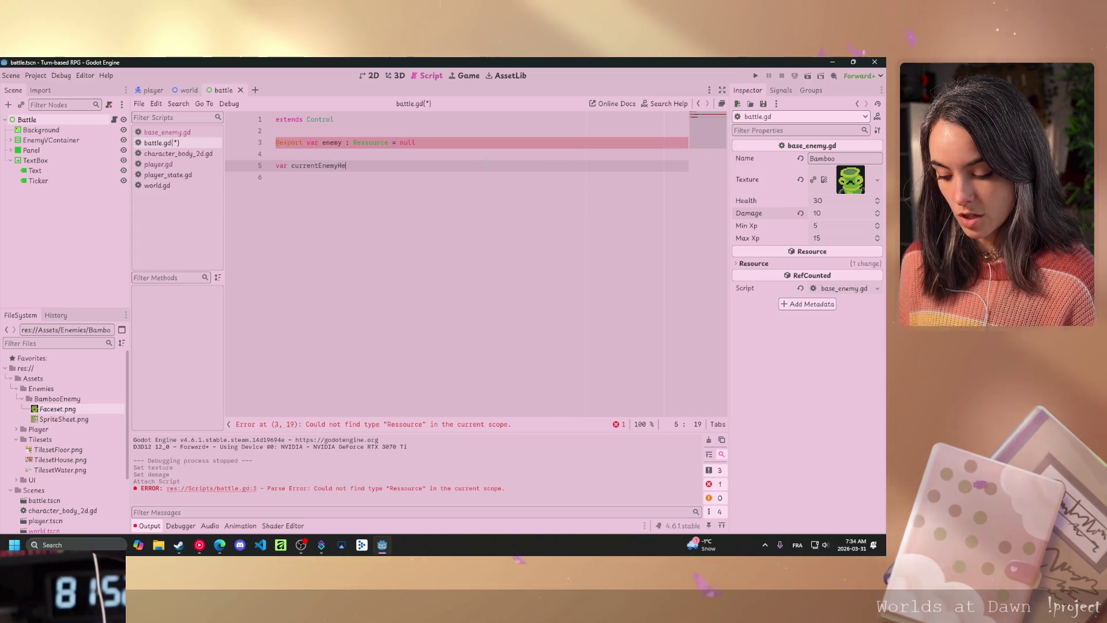
text(alth = 0)
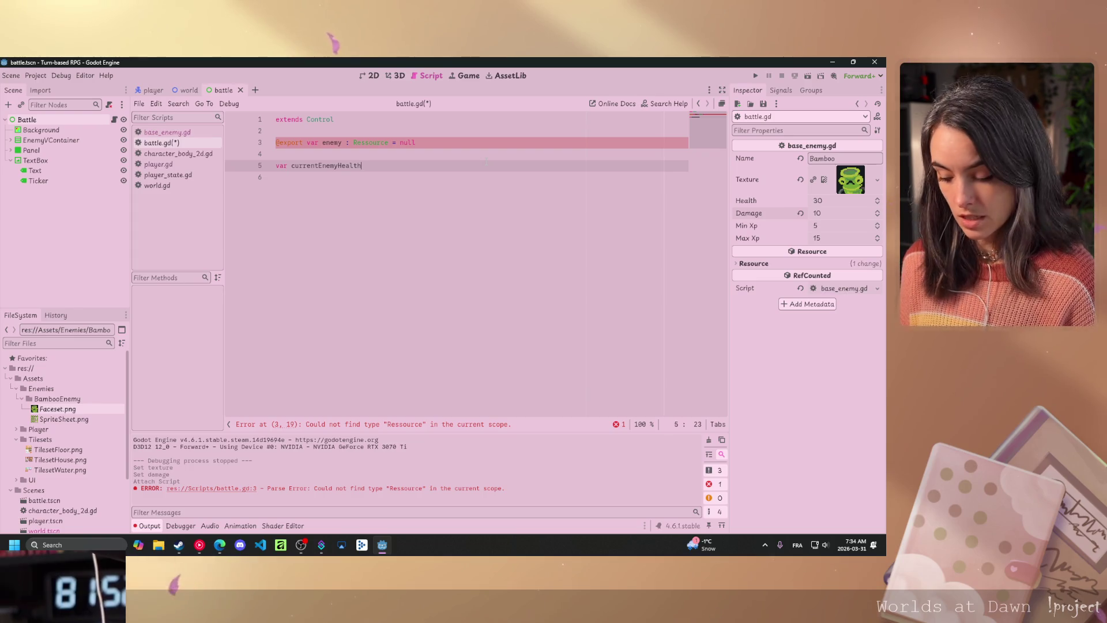
key(Return)
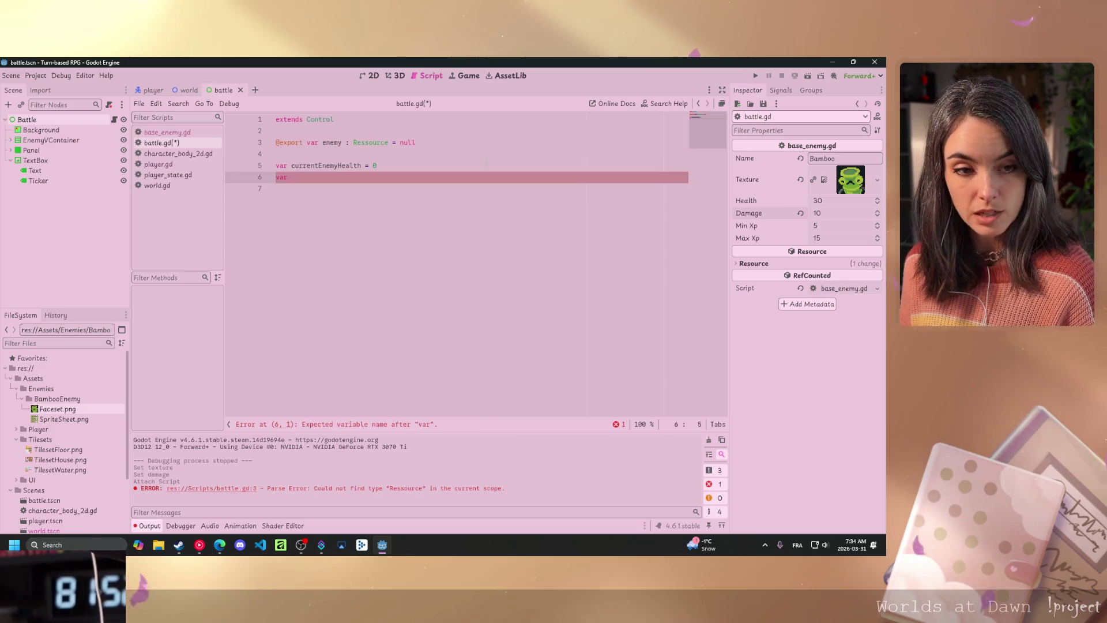
text(current)
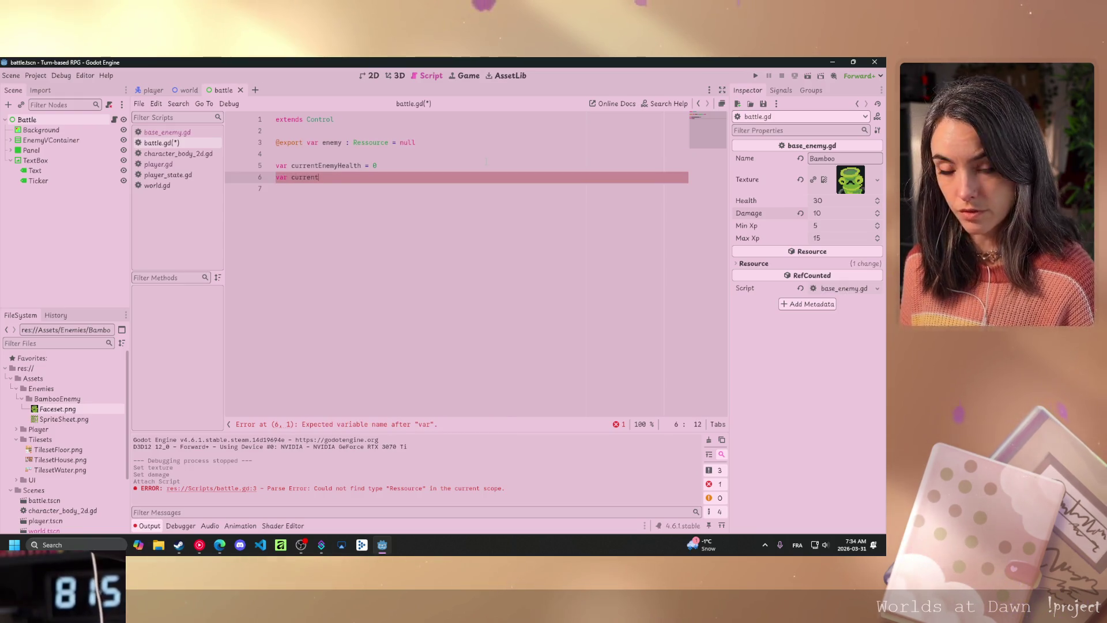
text(Player)
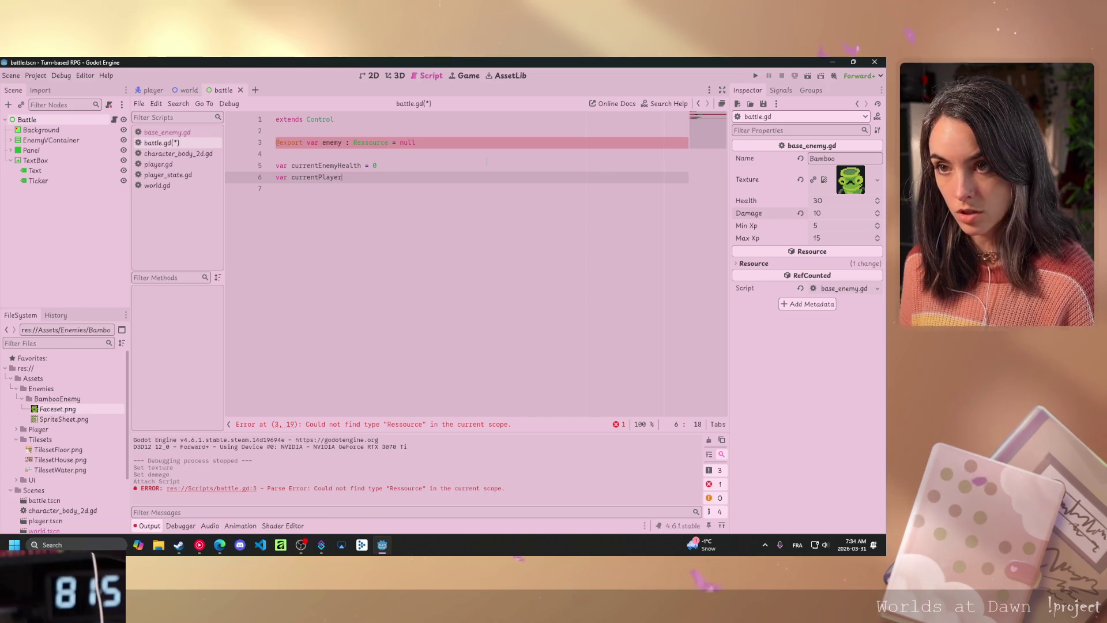
text(Health )
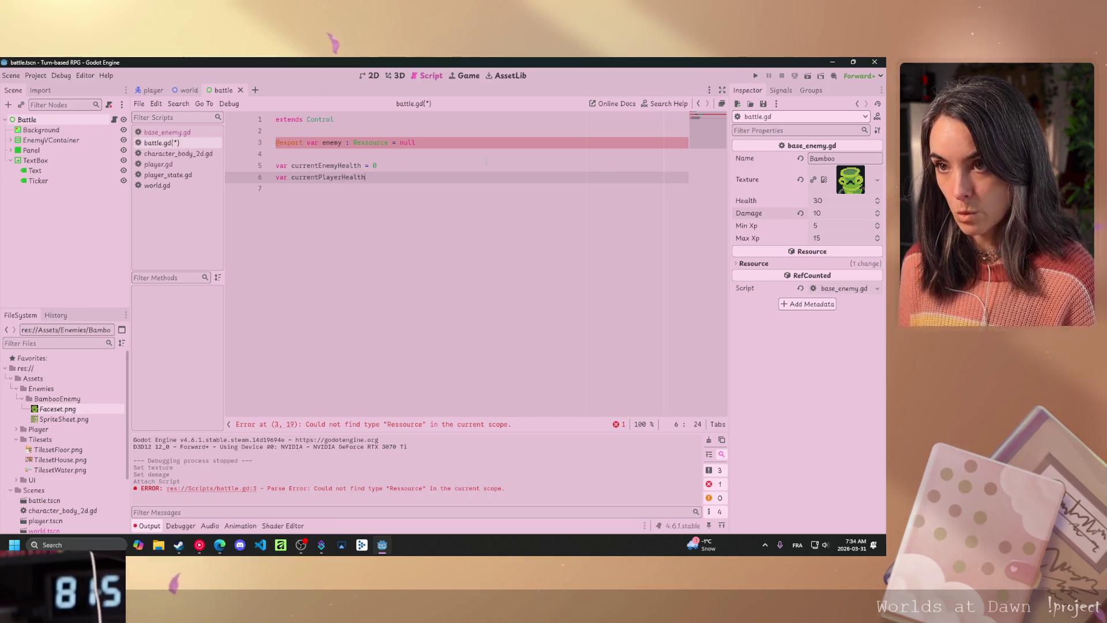
text(= )
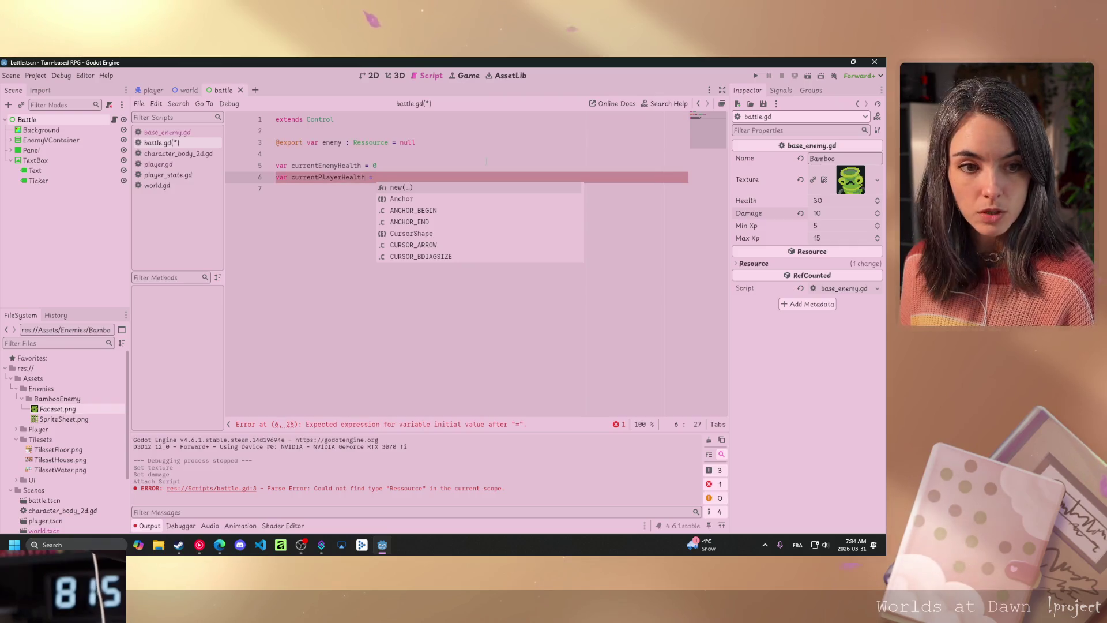
text(0)
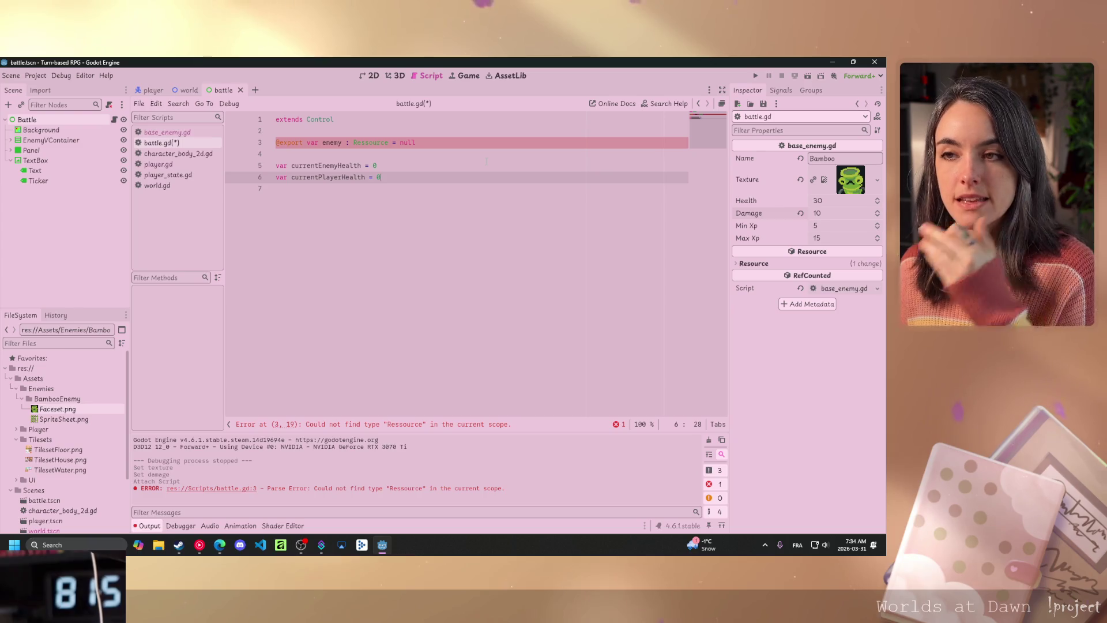
key(Return)
key(Return)
text(func )
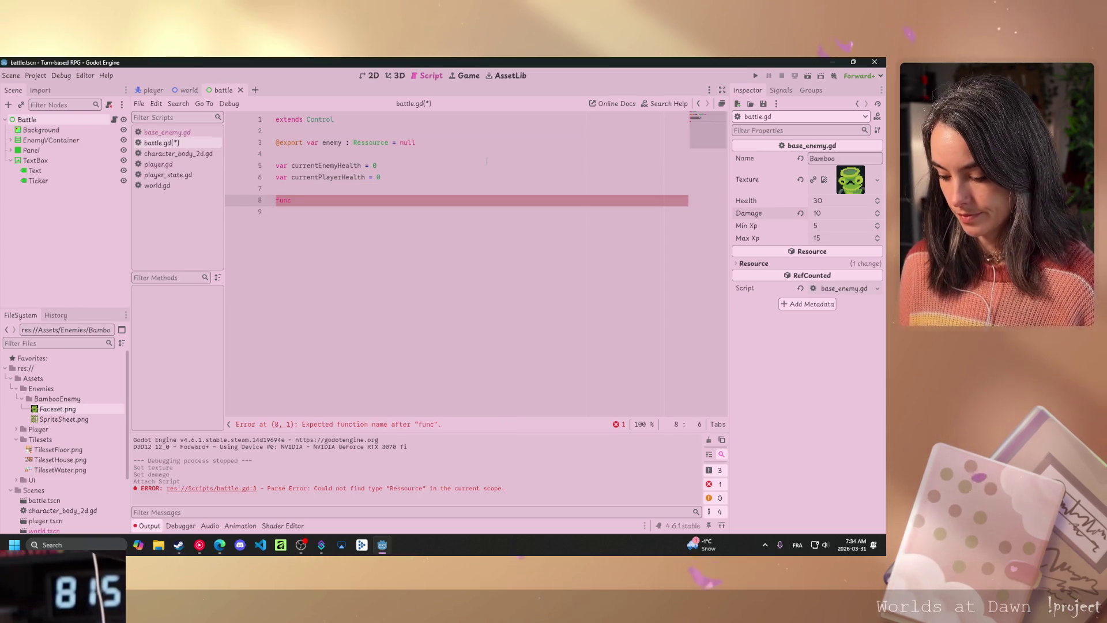
text(_read)
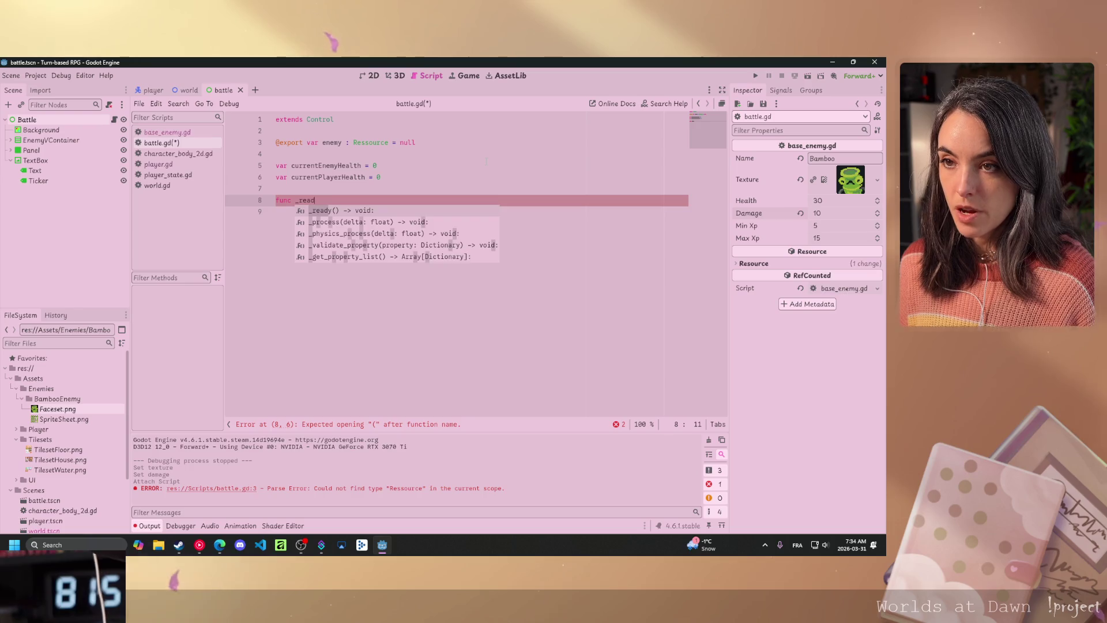
Write a _ready() -> void function containing pass and leave space for the next function
key(Return)
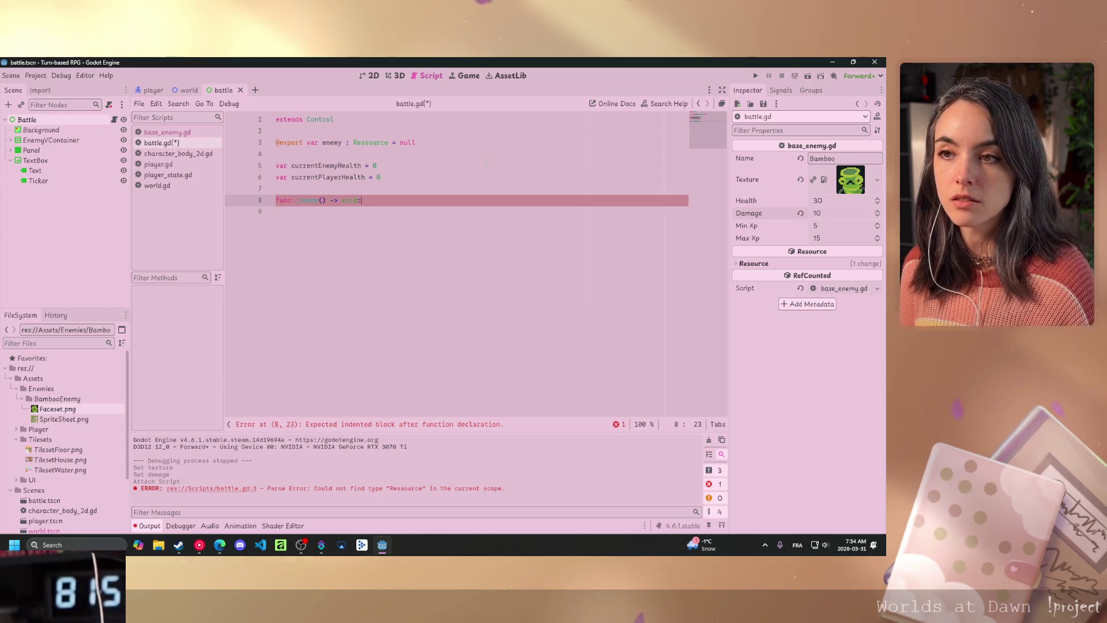
key(Return)
text(pa)
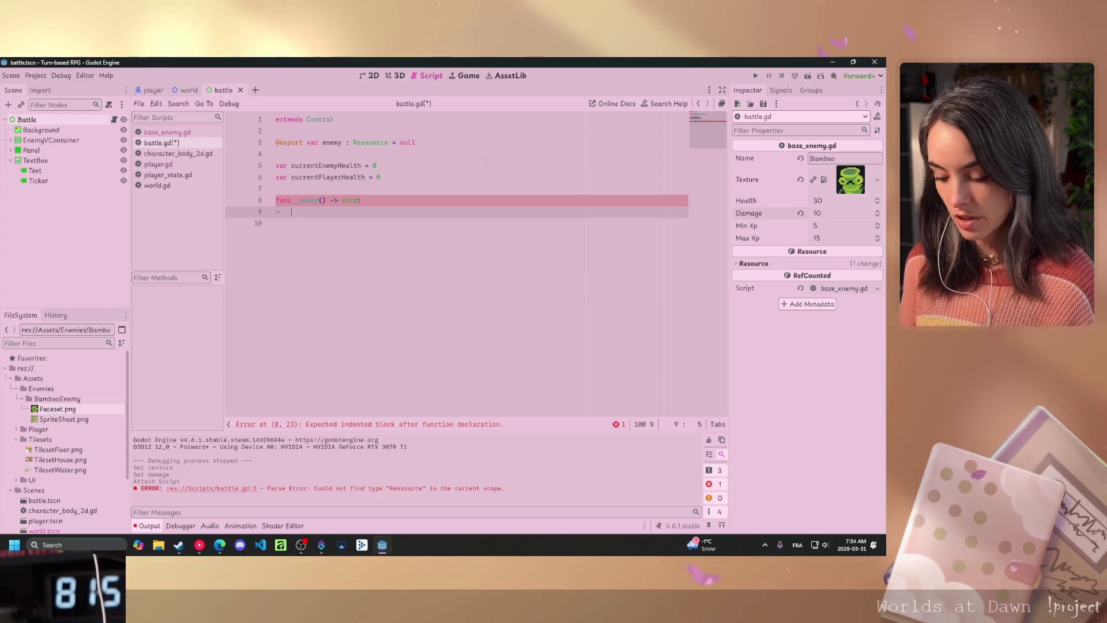
text(ss)
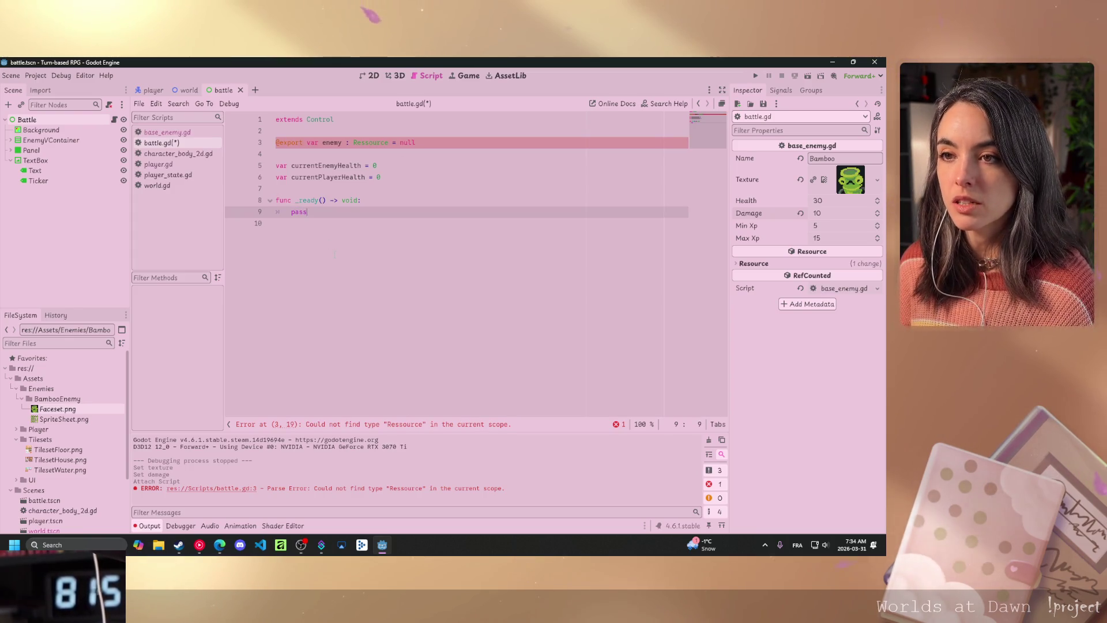
key(Return)
key(Return)
key(BackSpace)
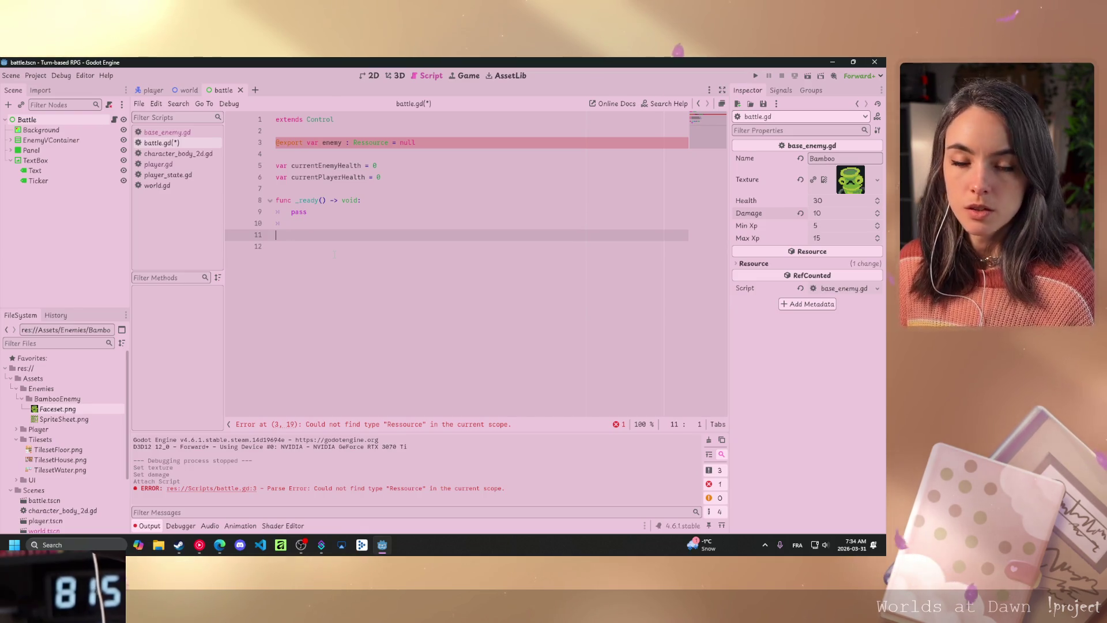
text(func s)
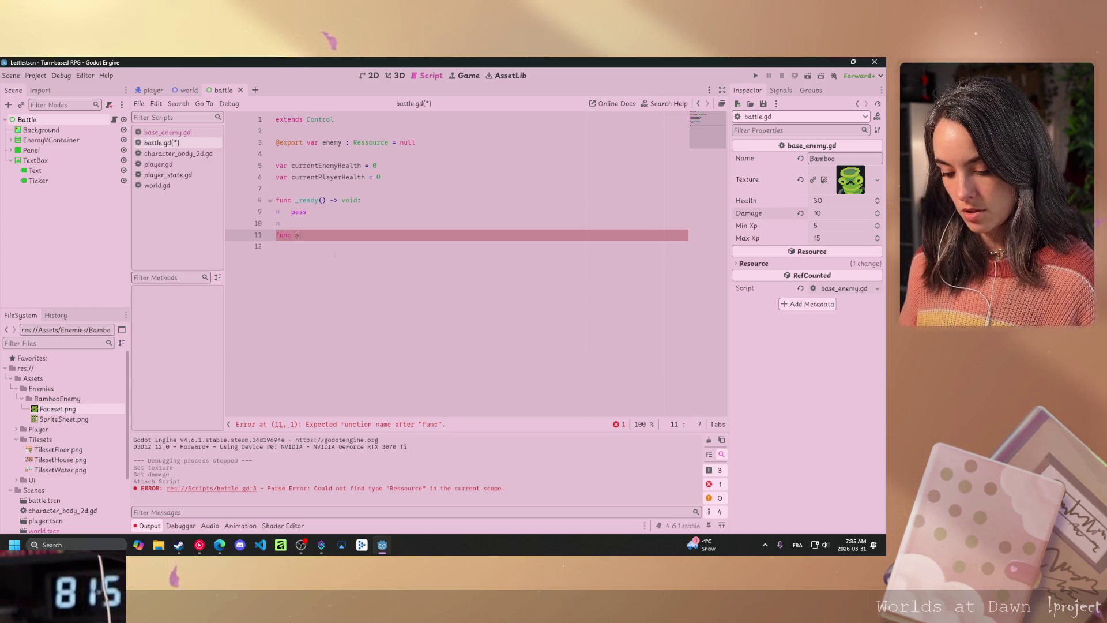
text(et_health)
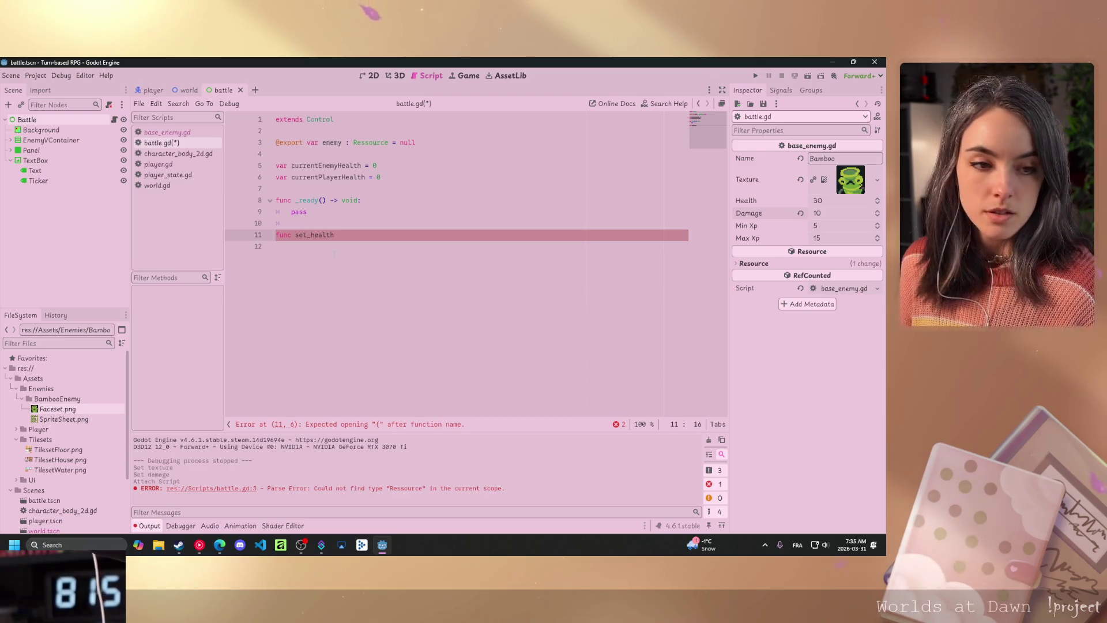
text(()
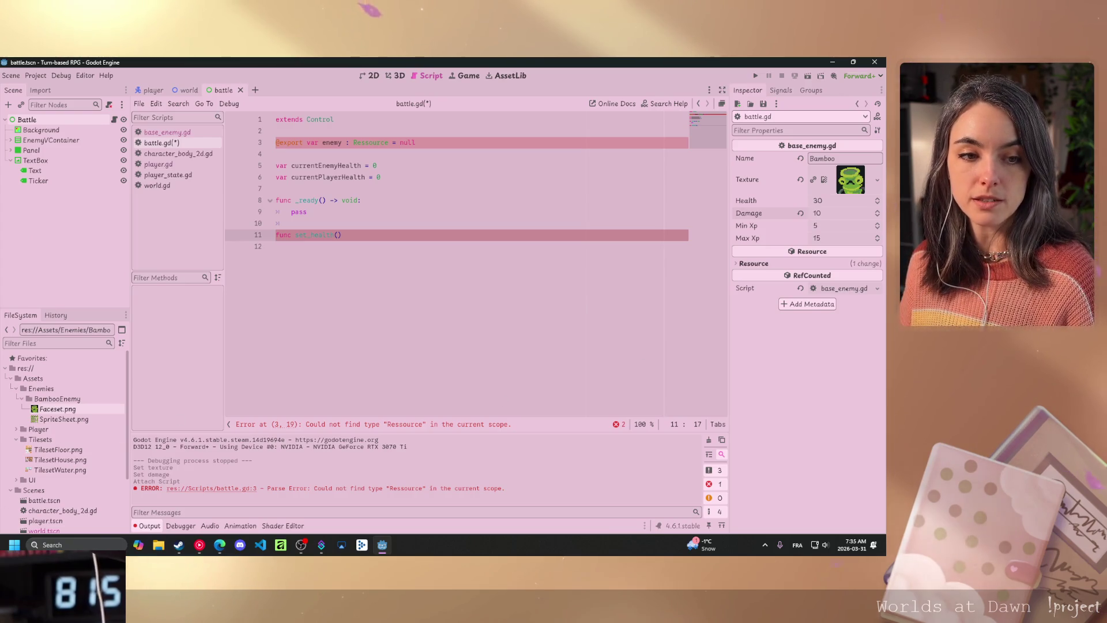
Declare set_health with health, maxHealth and healthBar parameters
key(alt+Tab)
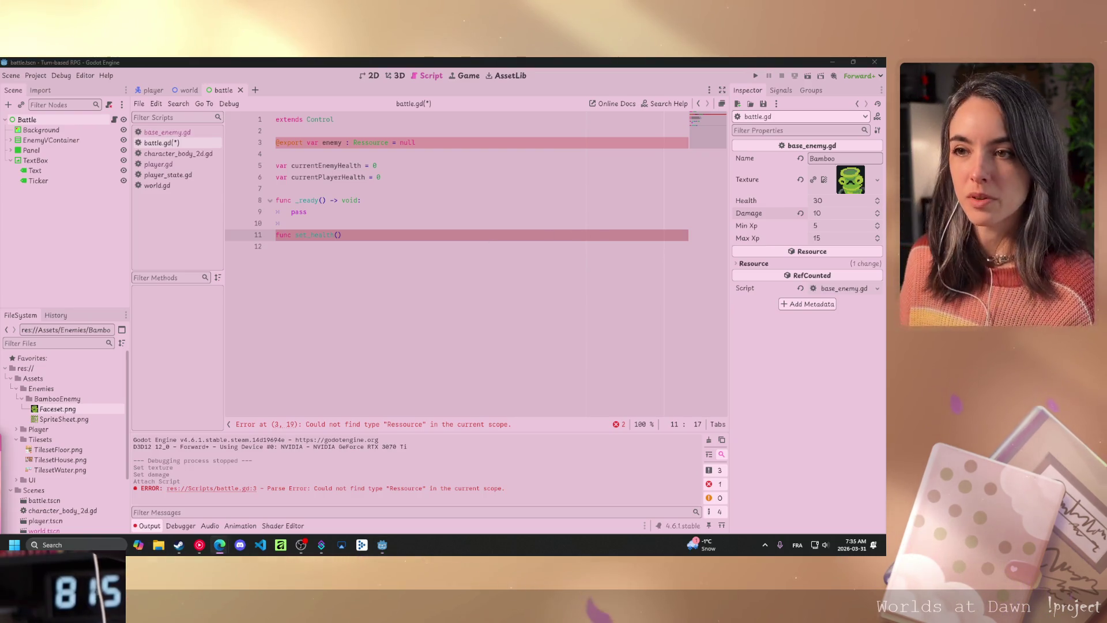
key(alt+Tab)
text(health)
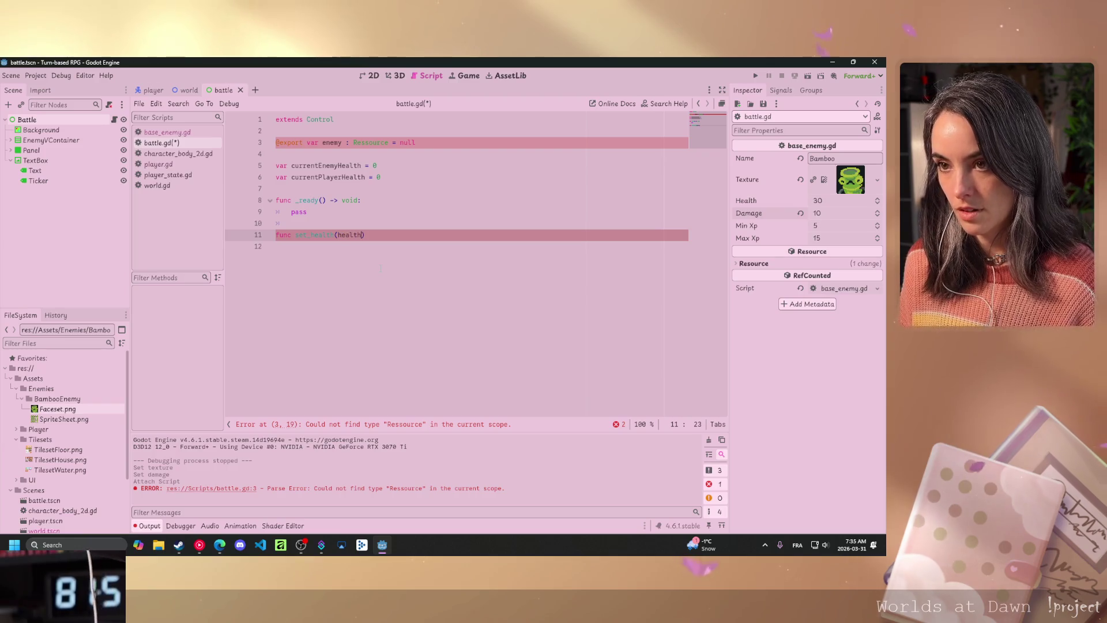
text(, maxHealt)
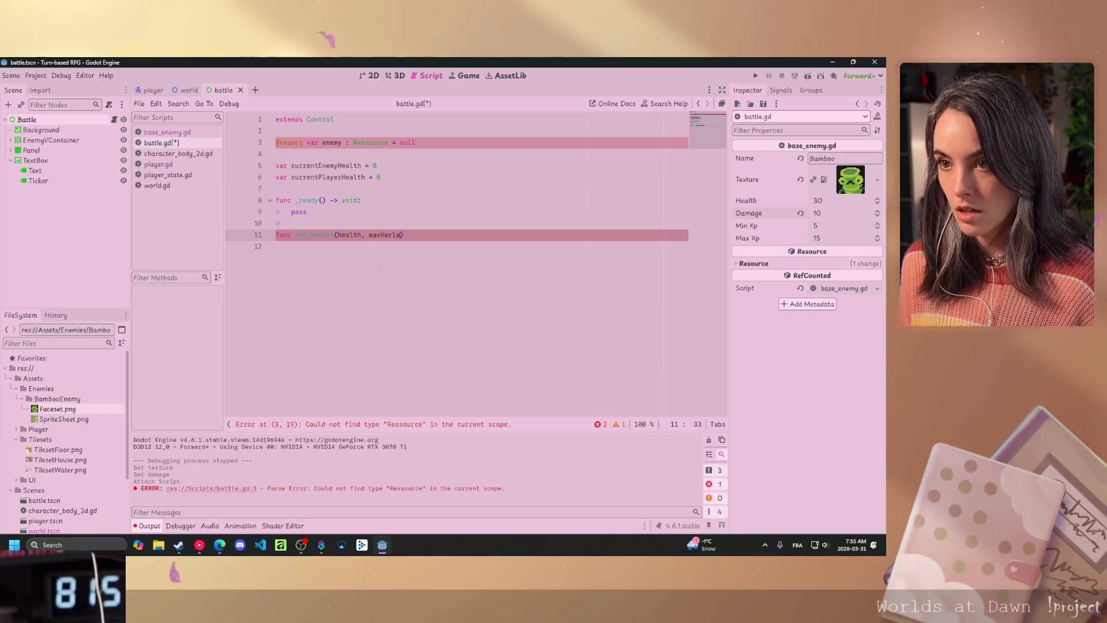
key(BackSpace)
key(BackSpace)
key(BackSpace)
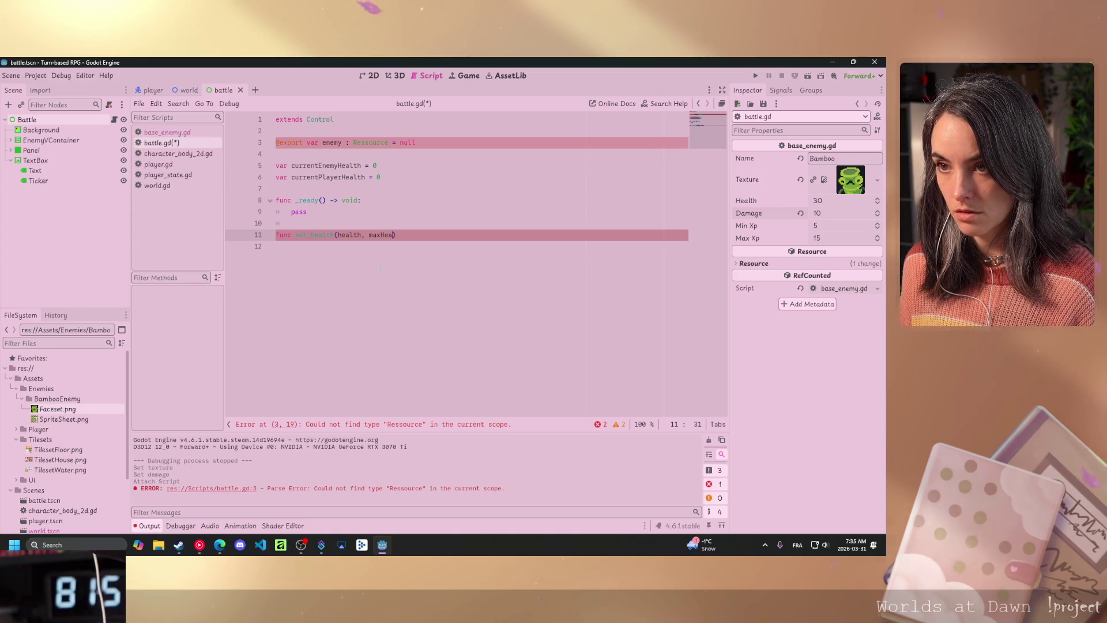
text(lth, )
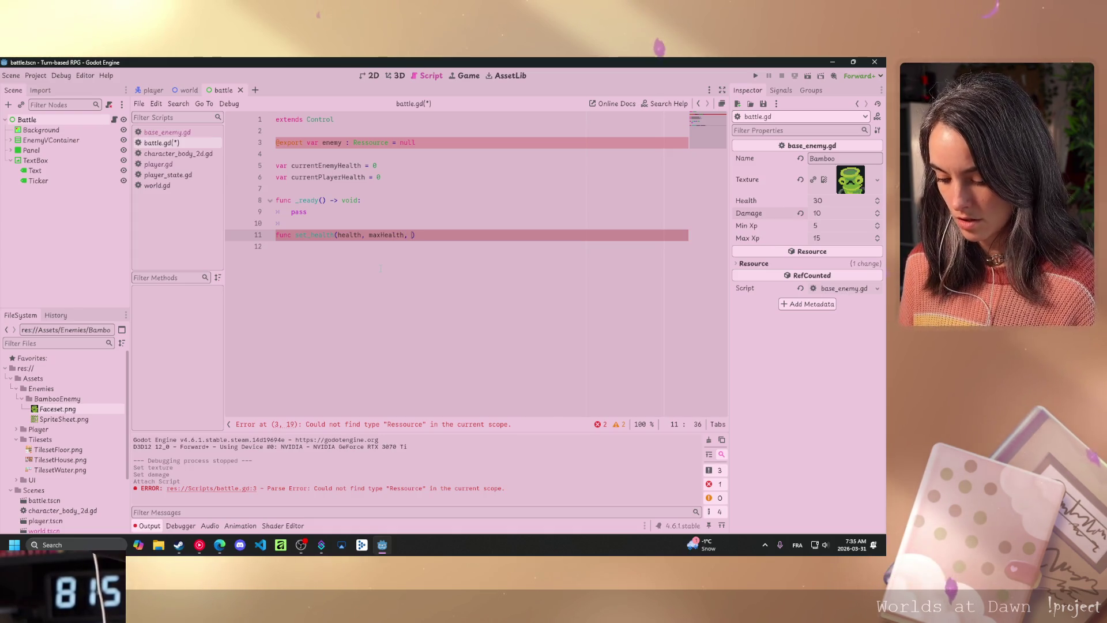
text(healthBa)
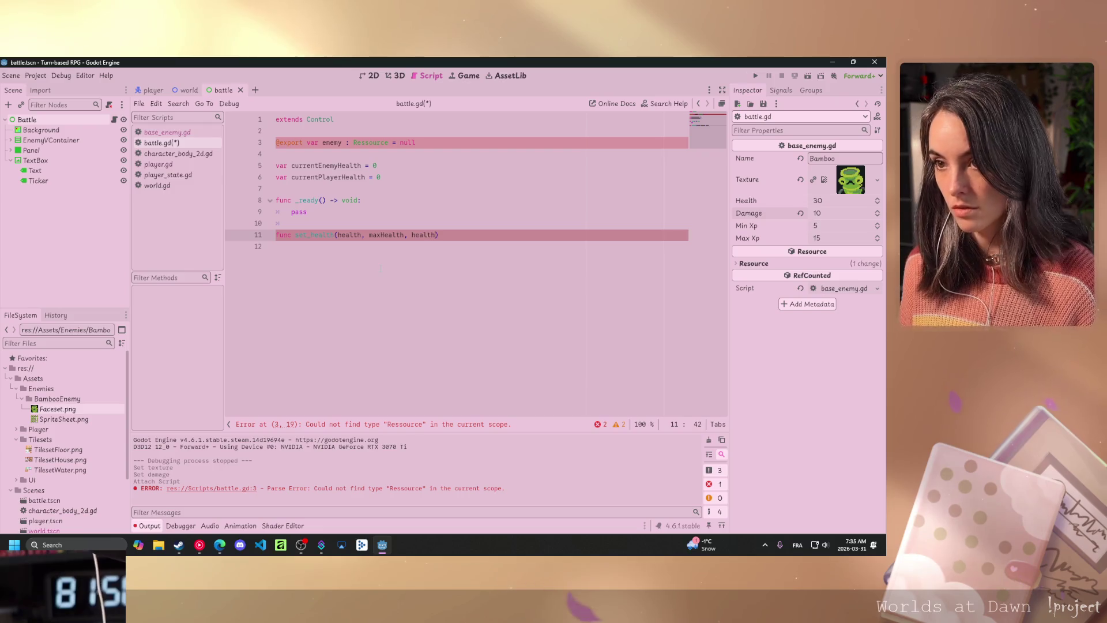
text(r)
key(Right)
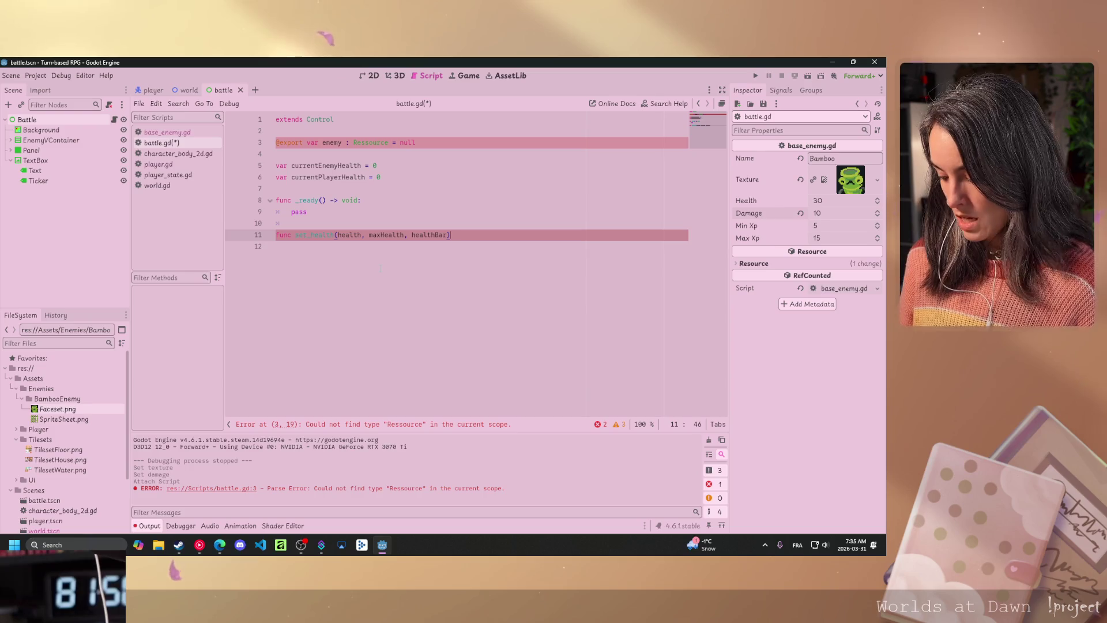
text(-> )
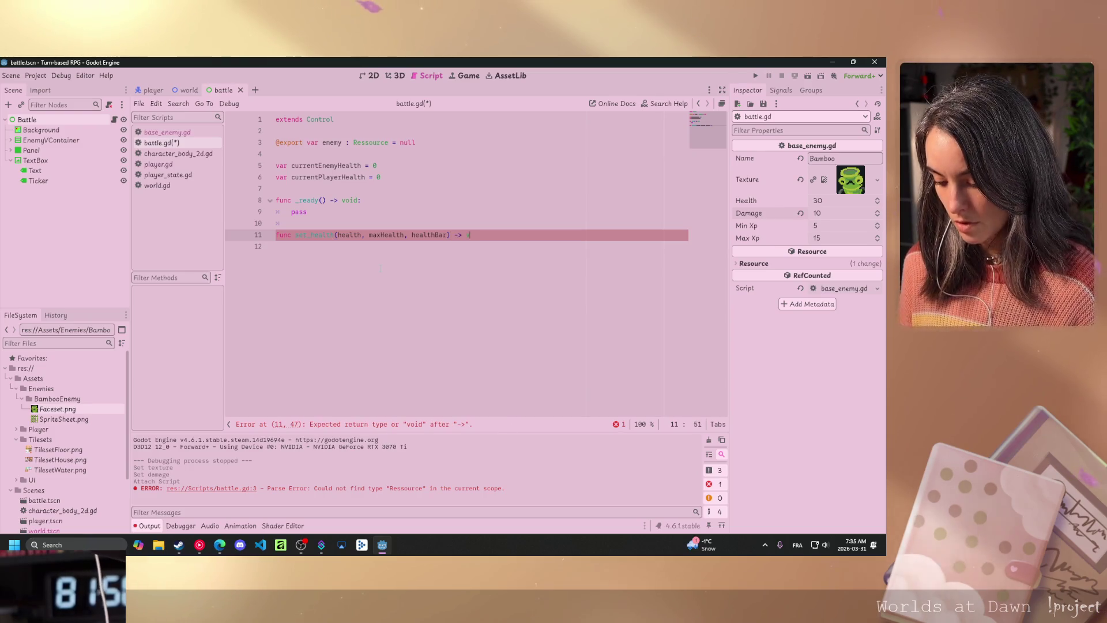
text(void:)
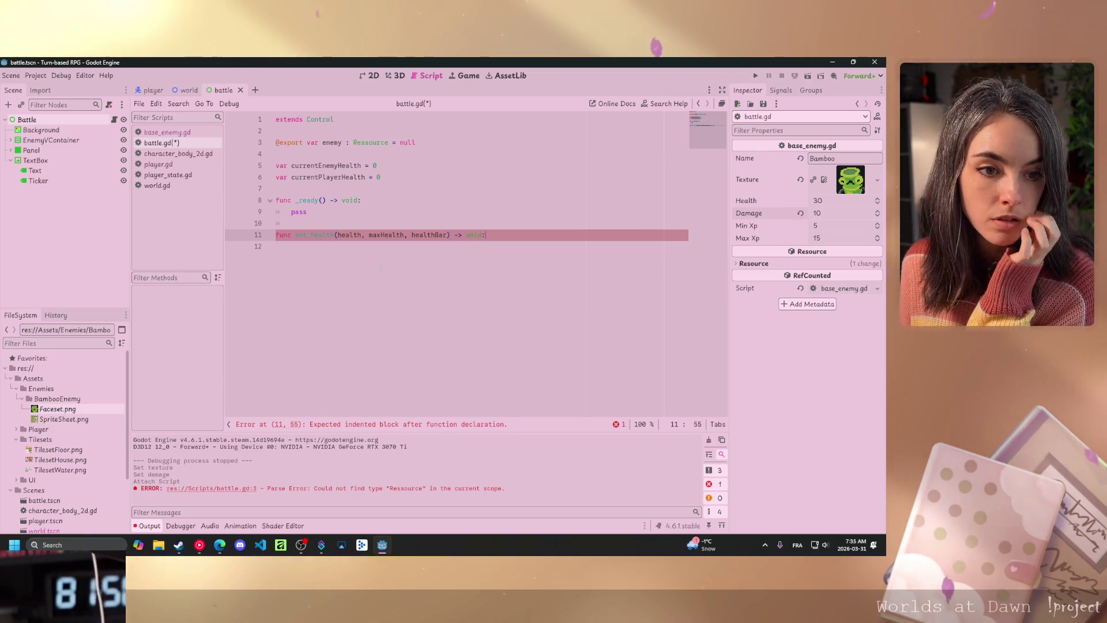
key(Return)
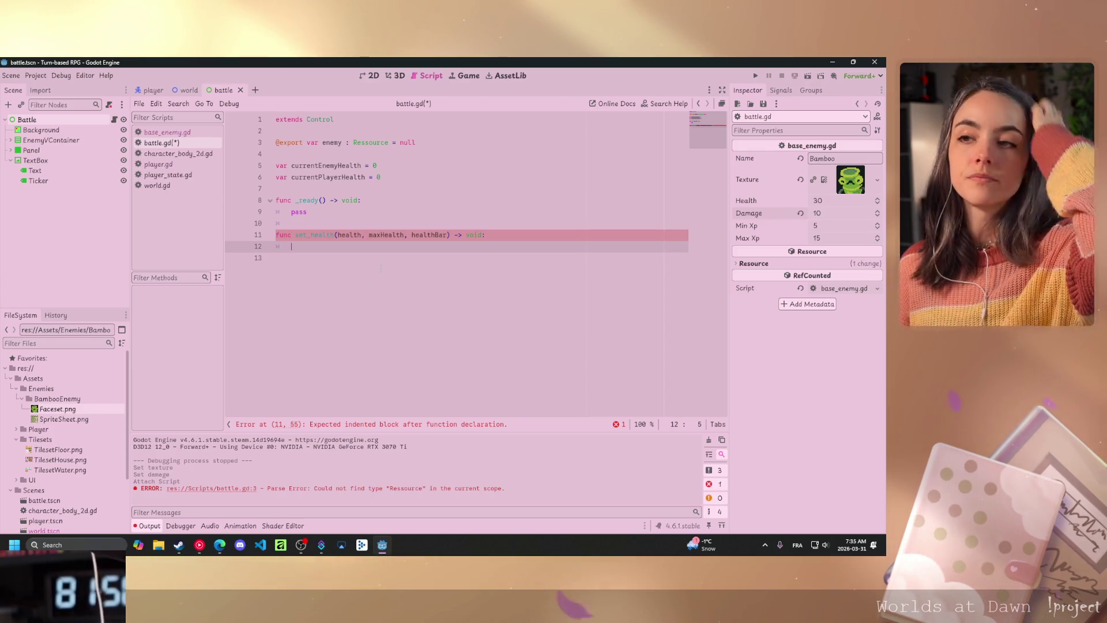
text(he)
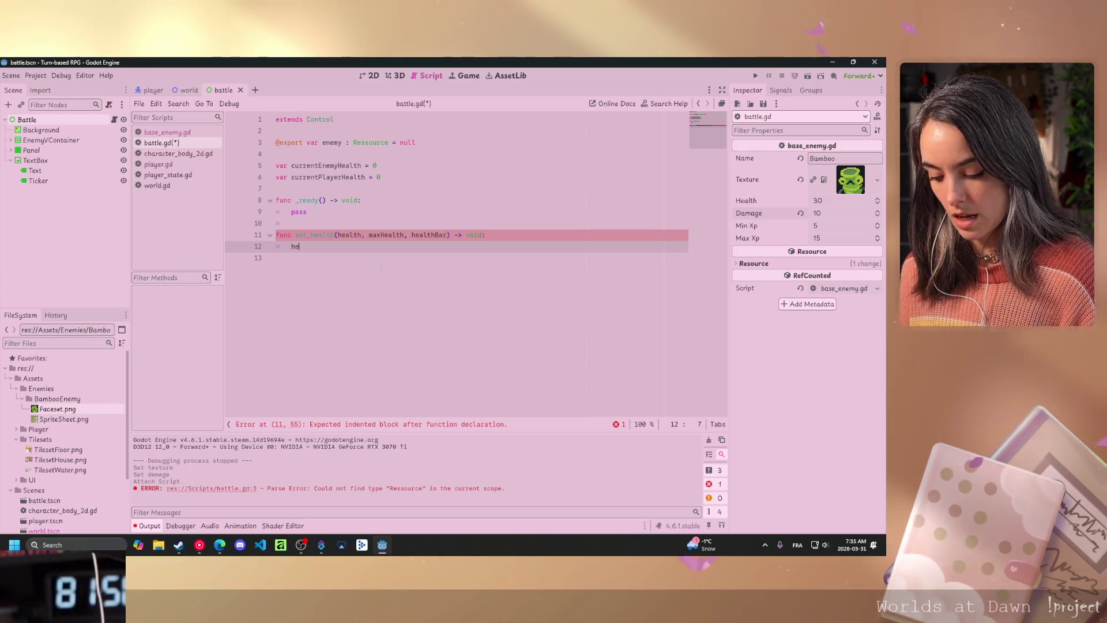
text(althBa)
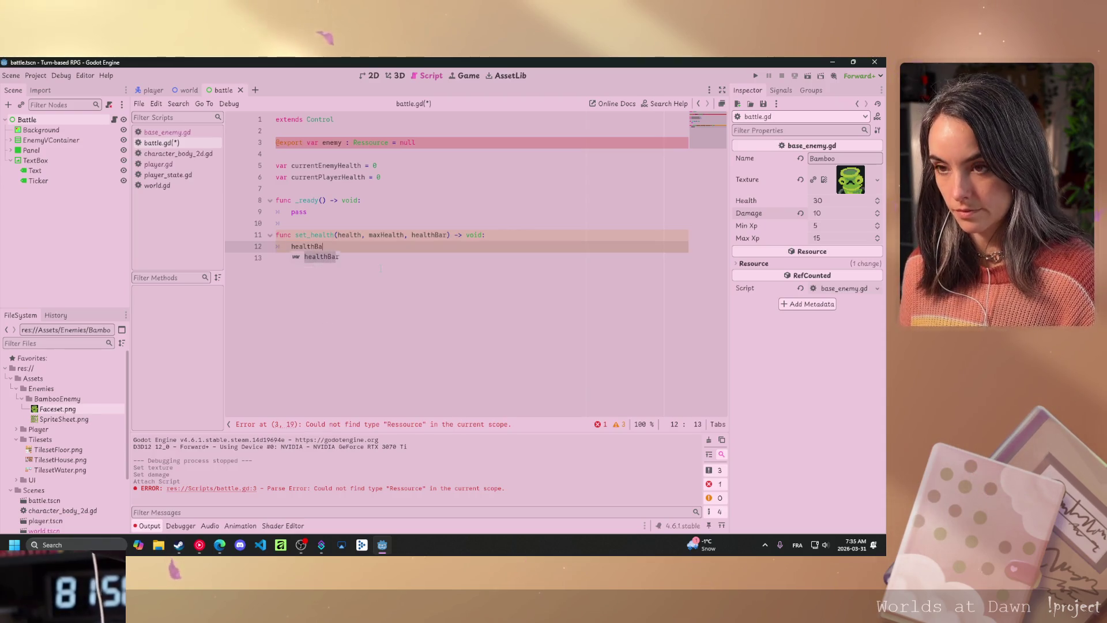
text(r.value)
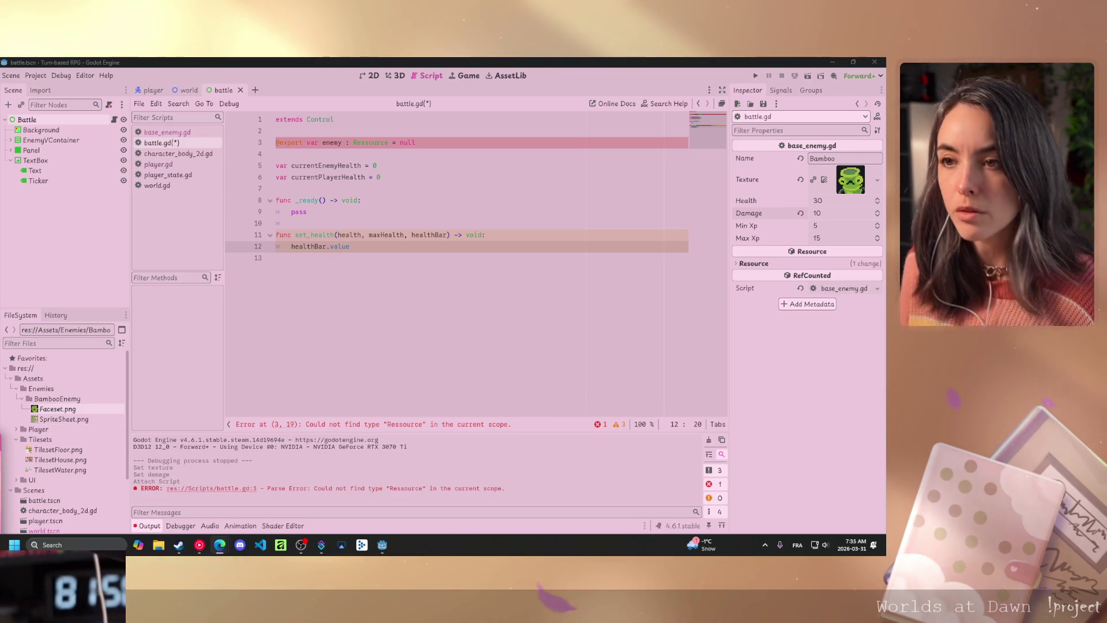
Assign health to healthBar.value, undoing a stray set_health autocomplete
key(alt+Tab)
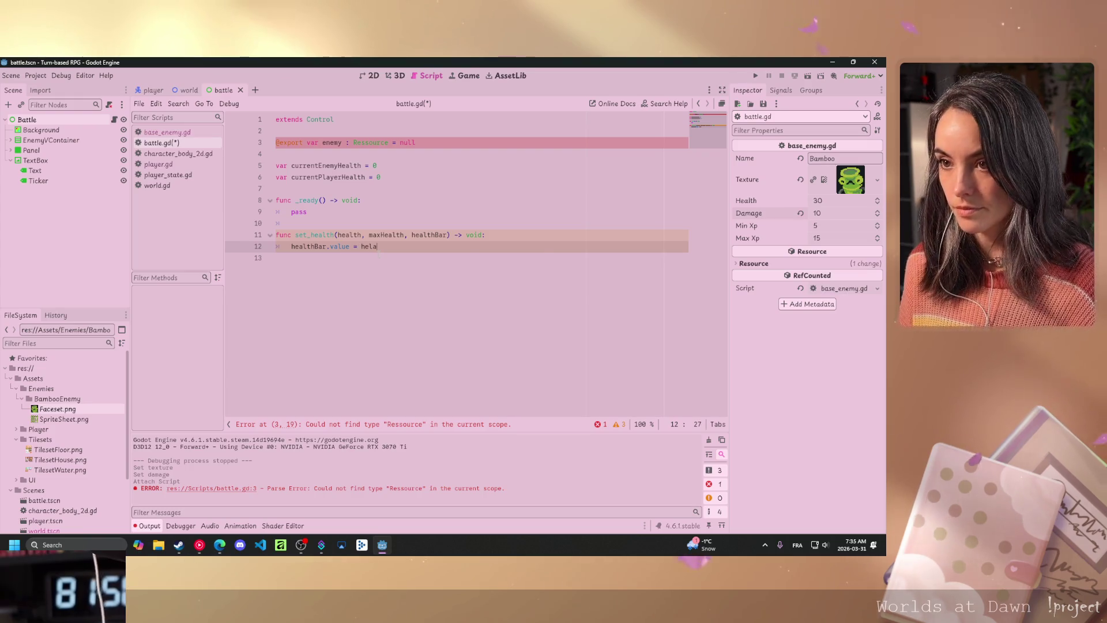
text(healt)
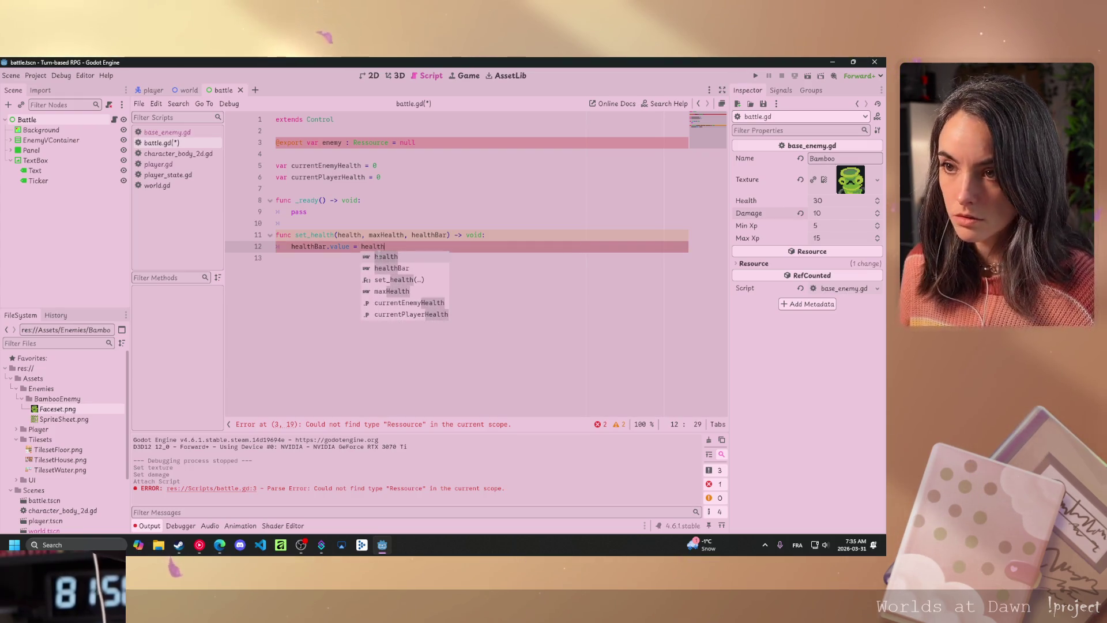
text(h)
key(Escape)
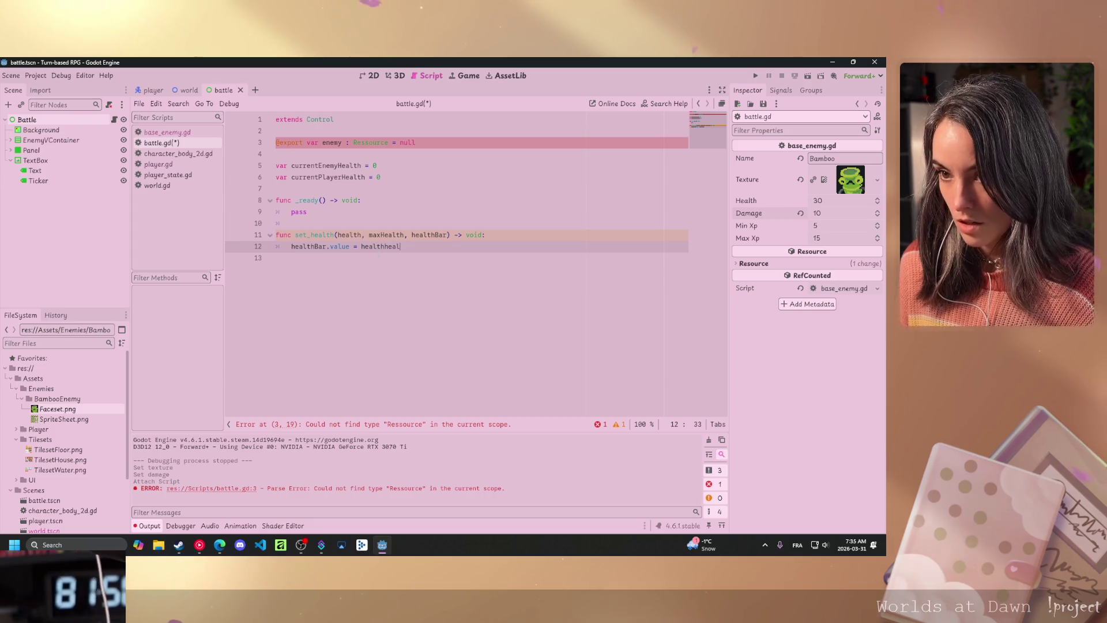
key(BackSpace)
key(BackSpace)
key(BackSpace)
key(Return)
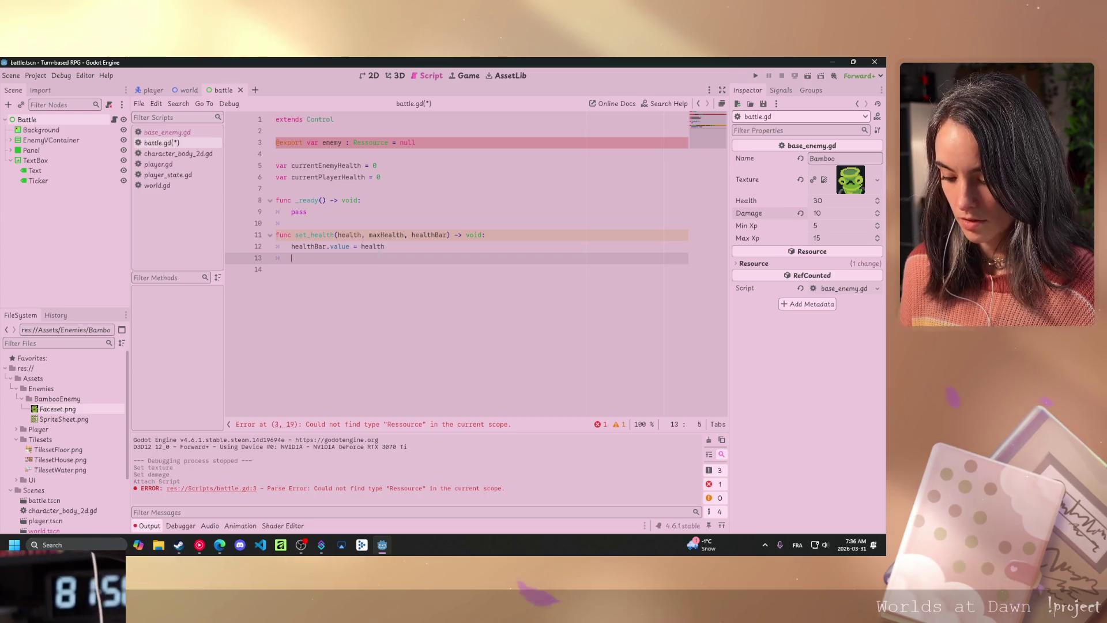
key(Down)
key(Return)
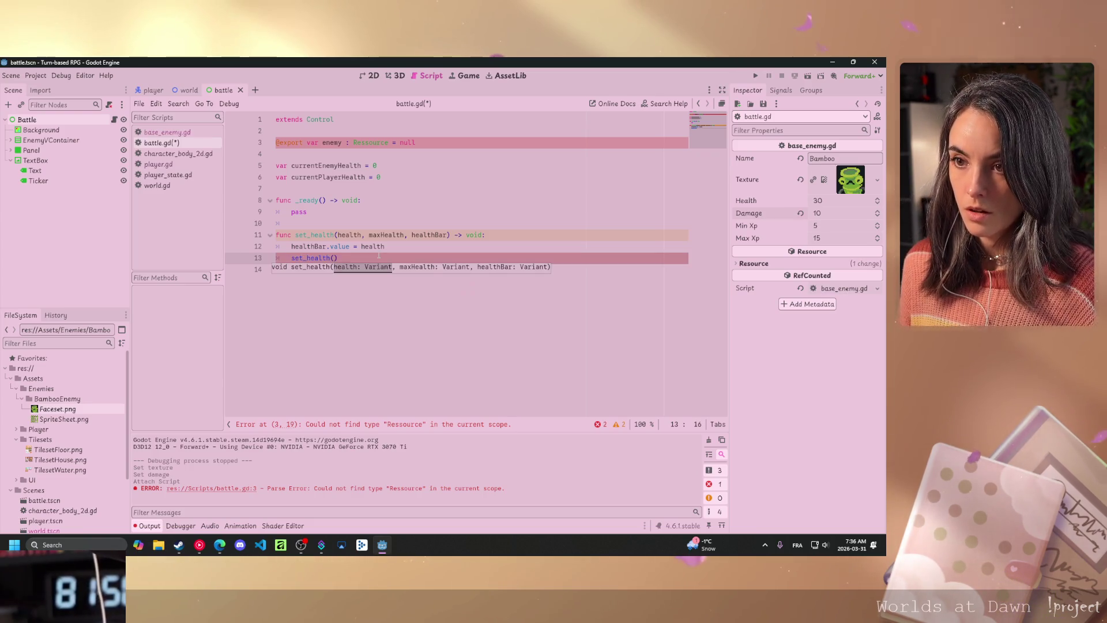
key(ctrl+z)
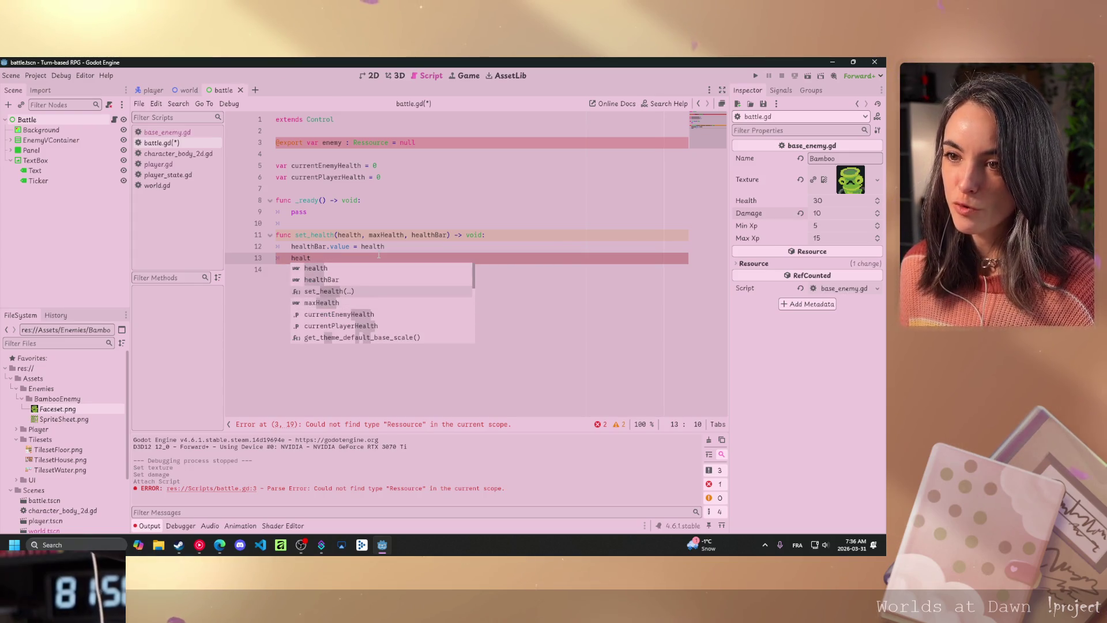
Assign maxHealth to healthBar.max_value on the next line
key(Return)
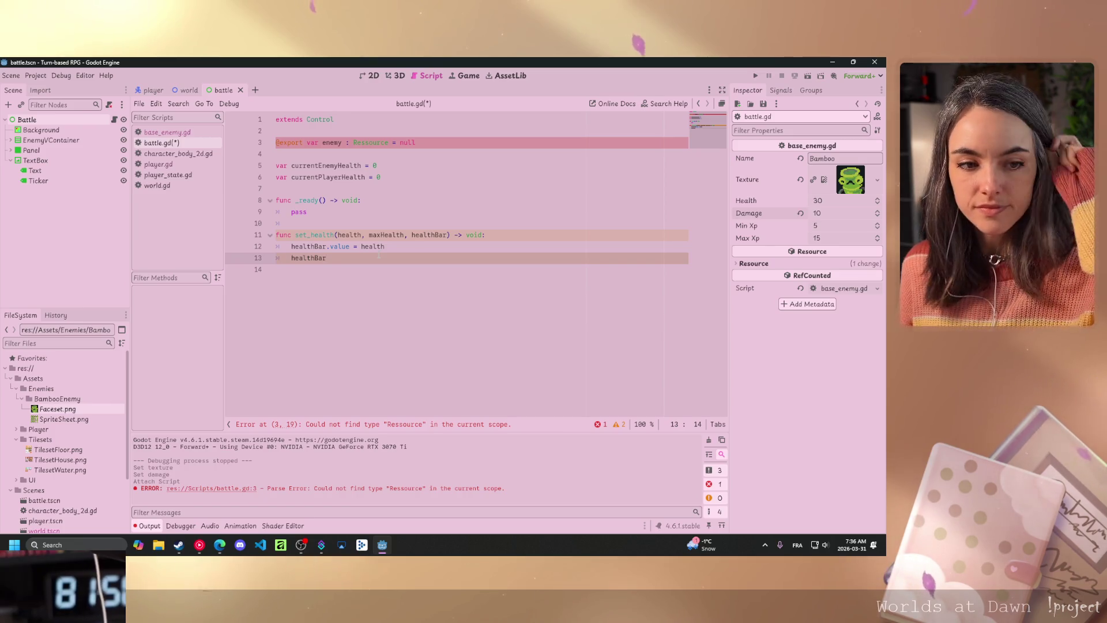
text(.max_)
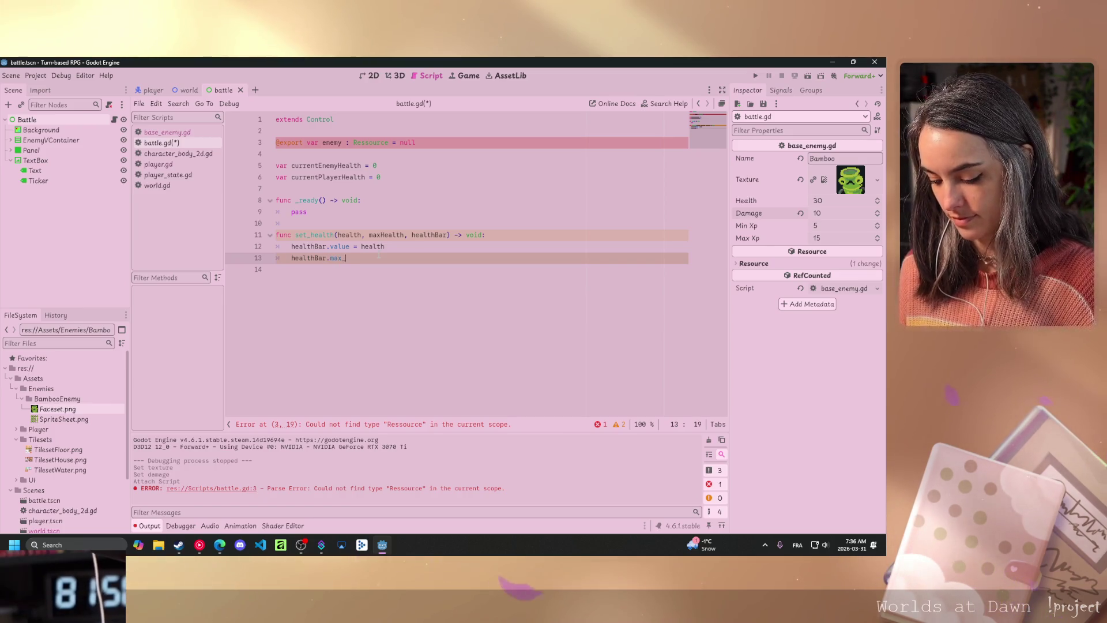
text(lue)
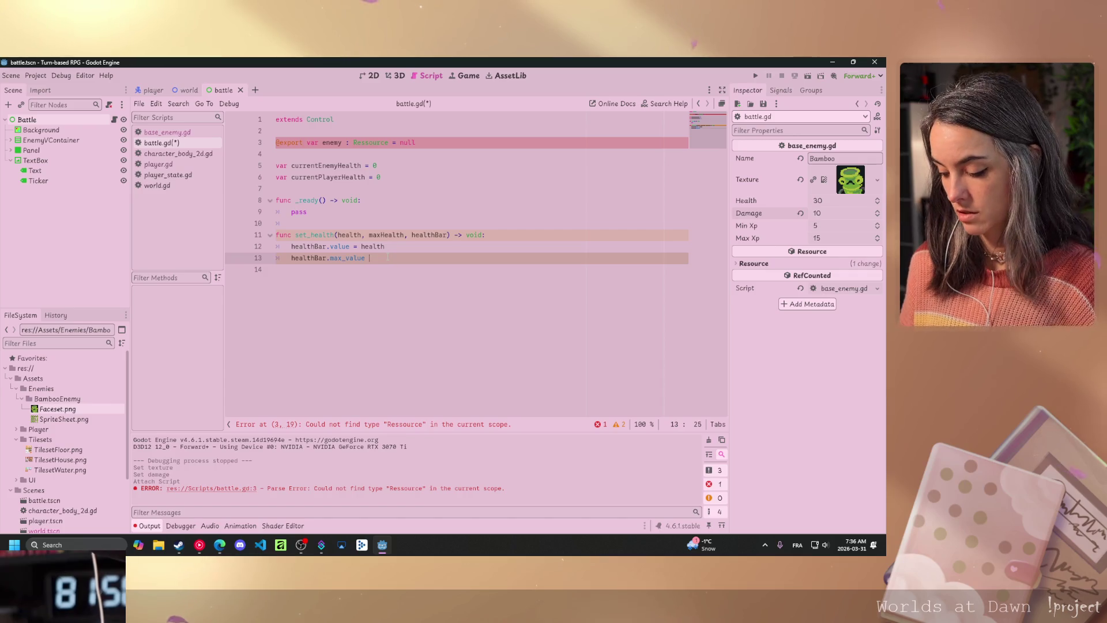
text(= maxHel)
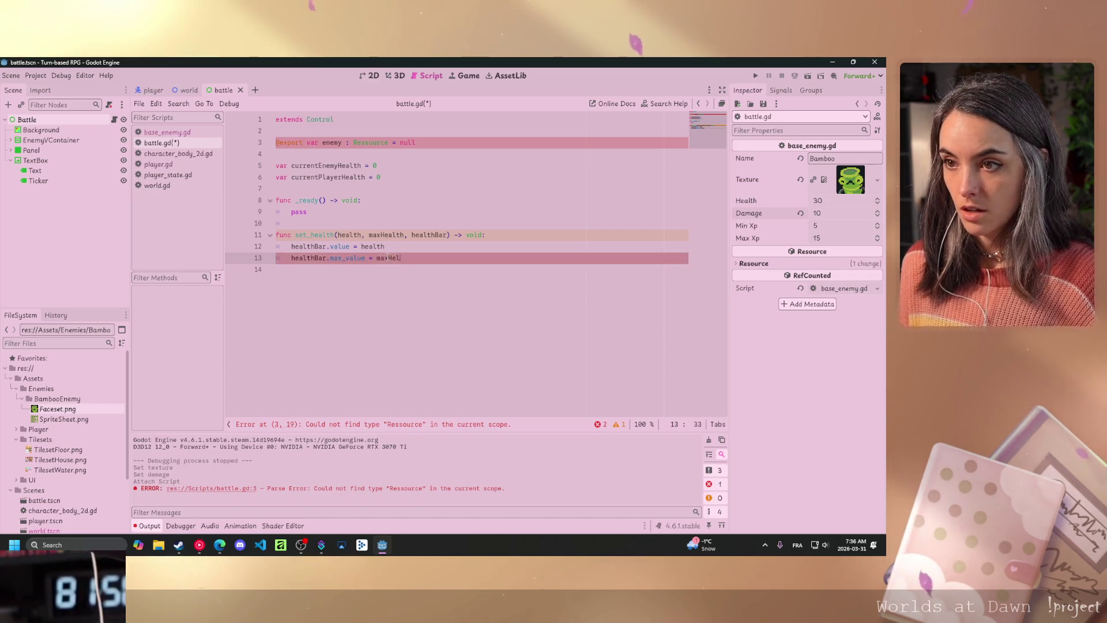
text(eal)
key(Return)
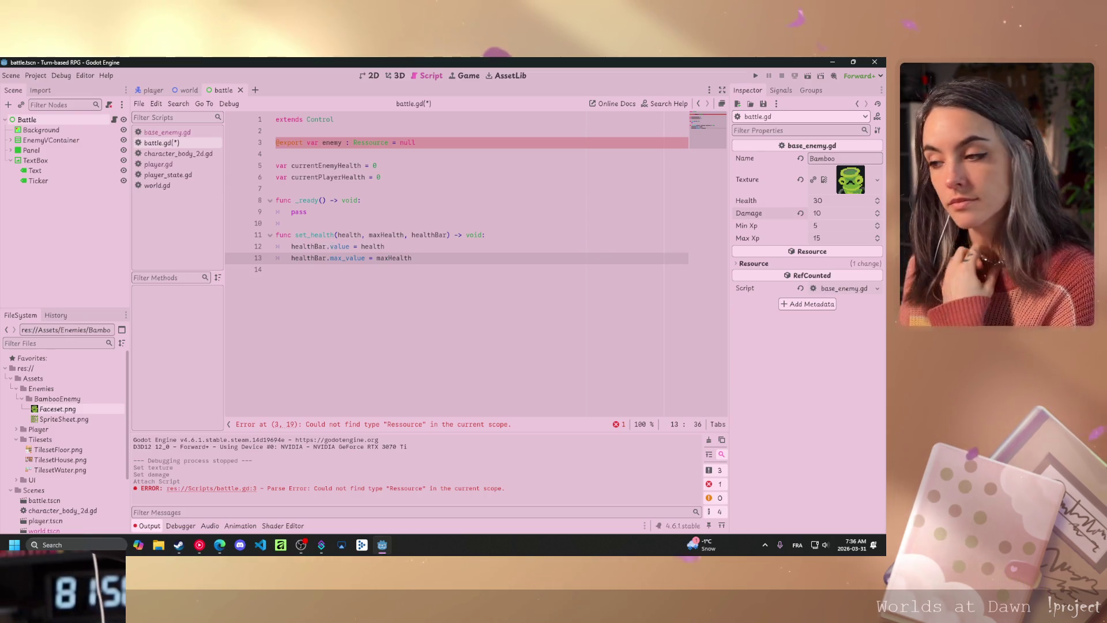
click(374, 342)
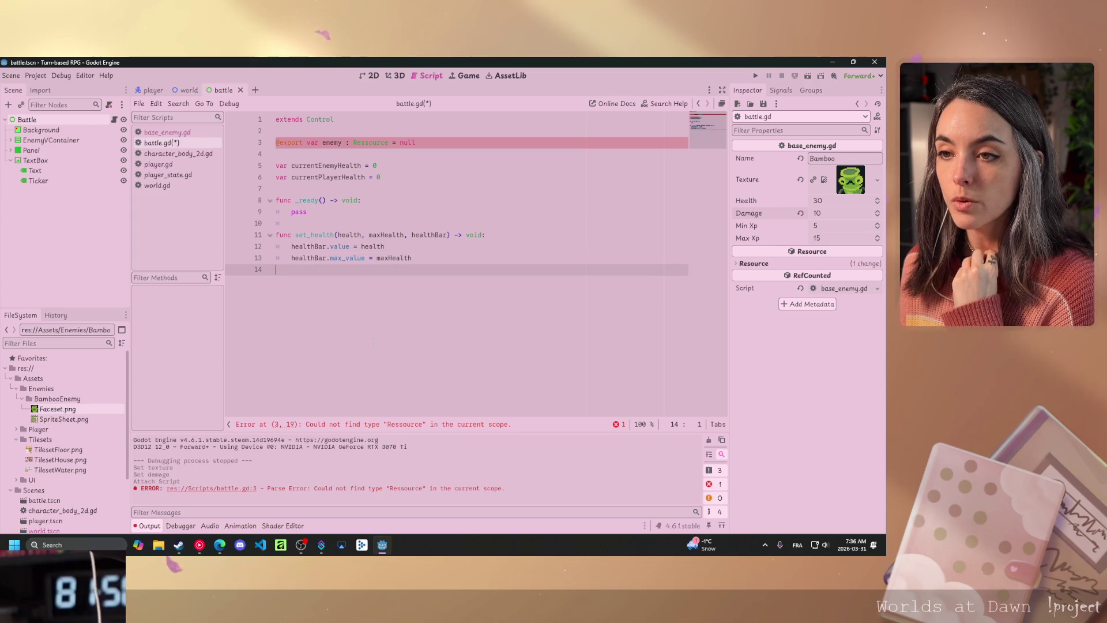
key(Left)
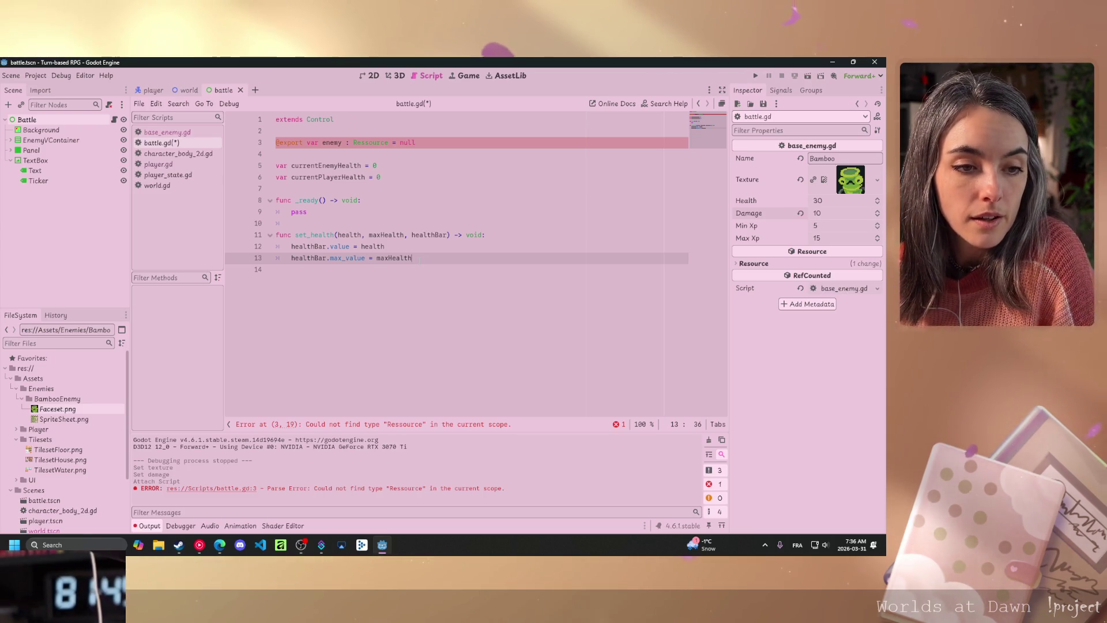
Set healthBar's Label text to "HP: " + str(health), then minimize all windows
key(Return)
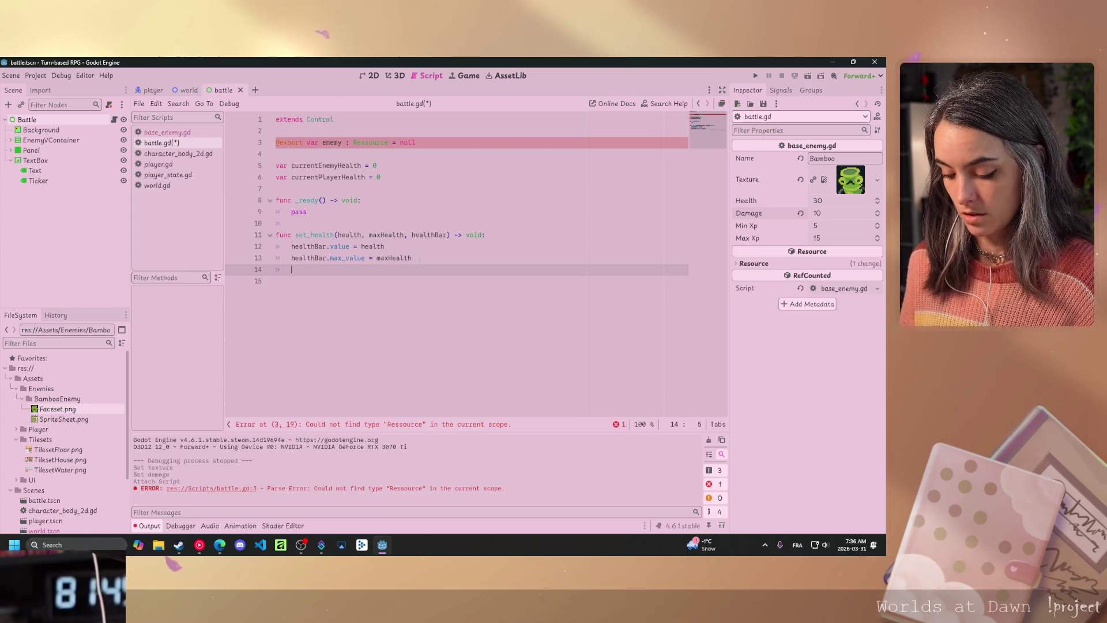
text(thBar)
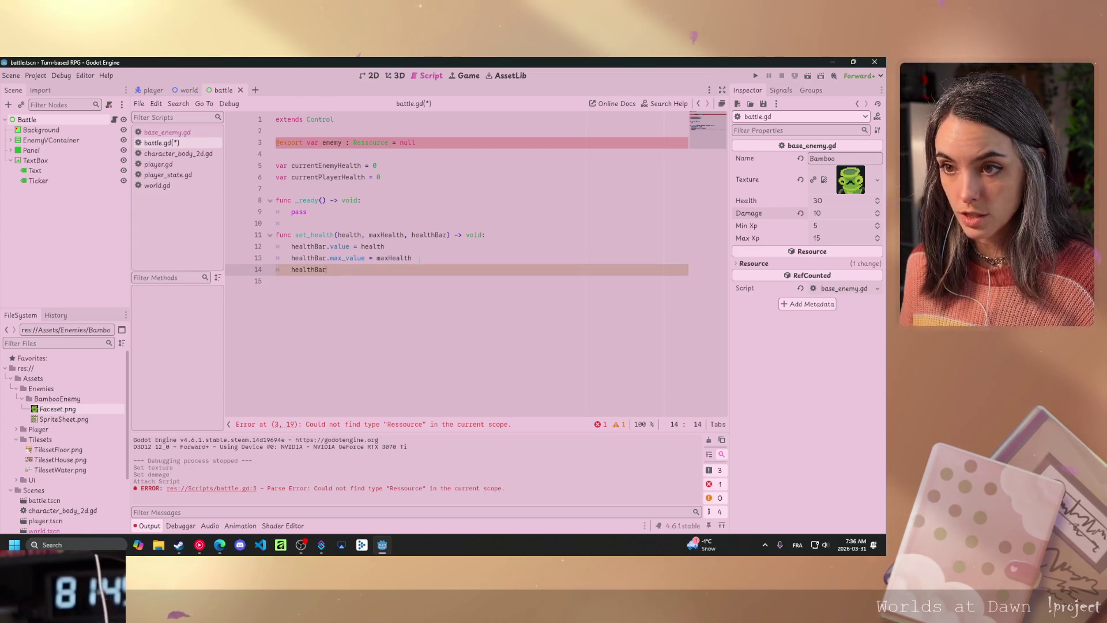
text(.get)
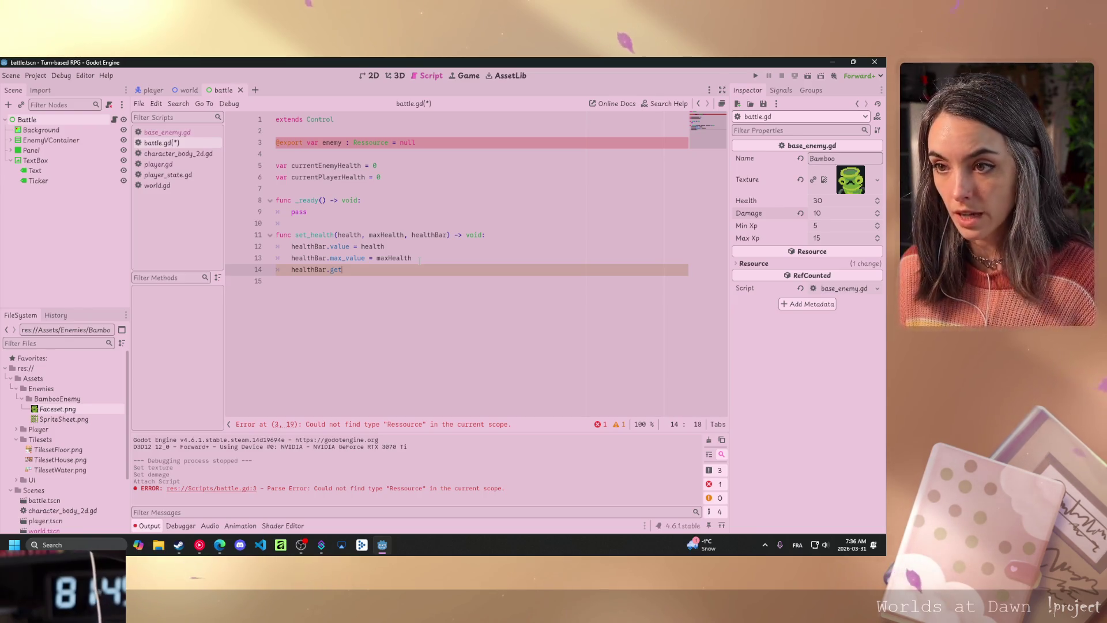
text(_node)
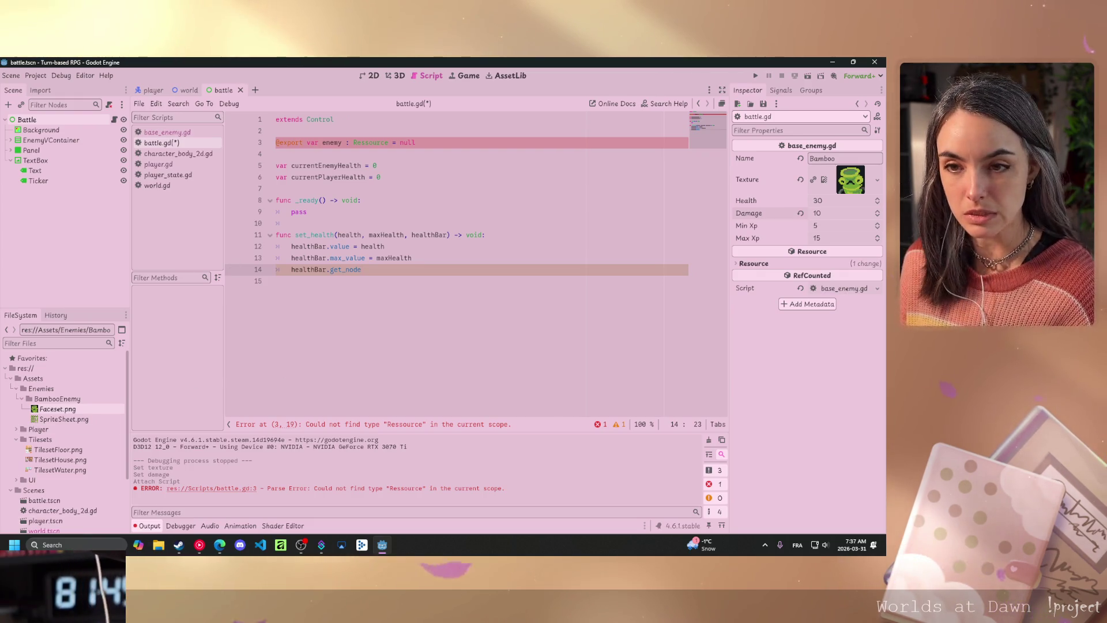
key(alt+Tab)
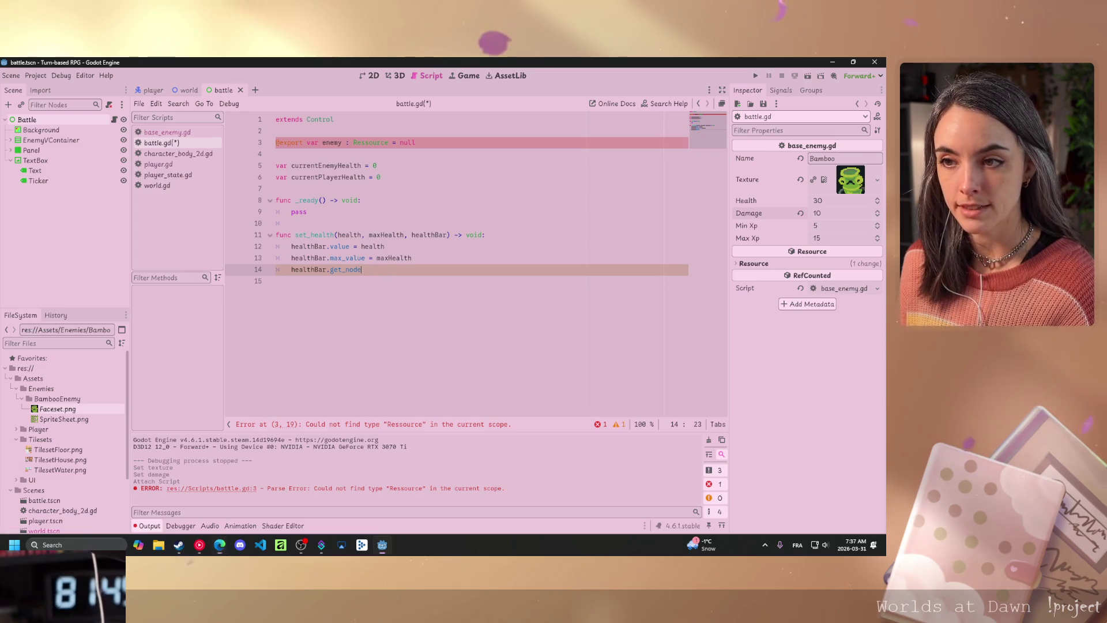
key(alt+Tab)
text(()
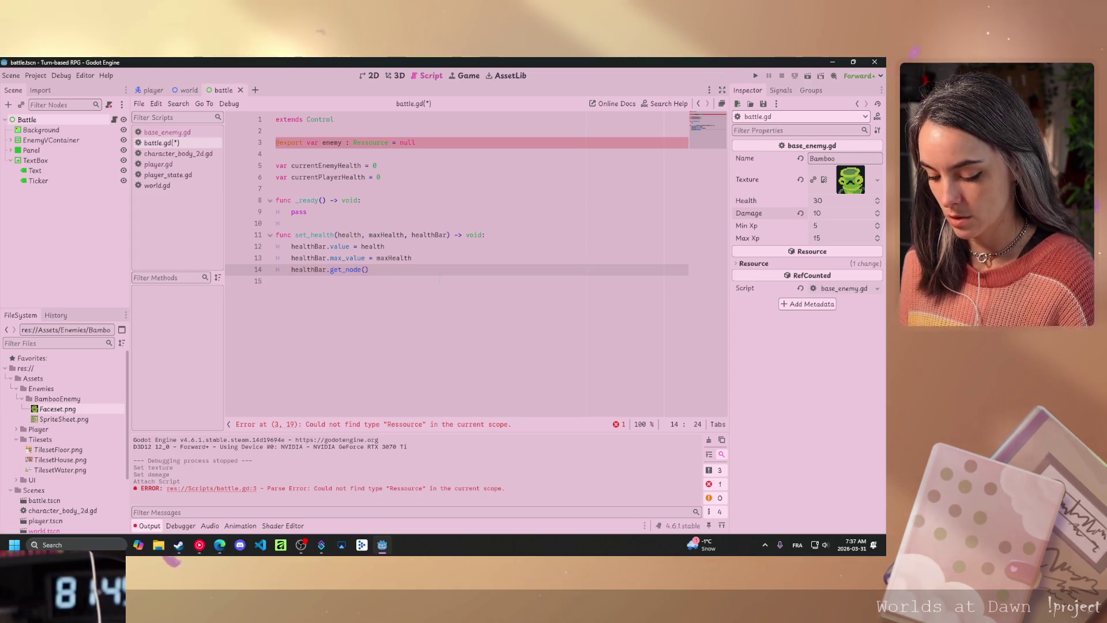
text("Lab)
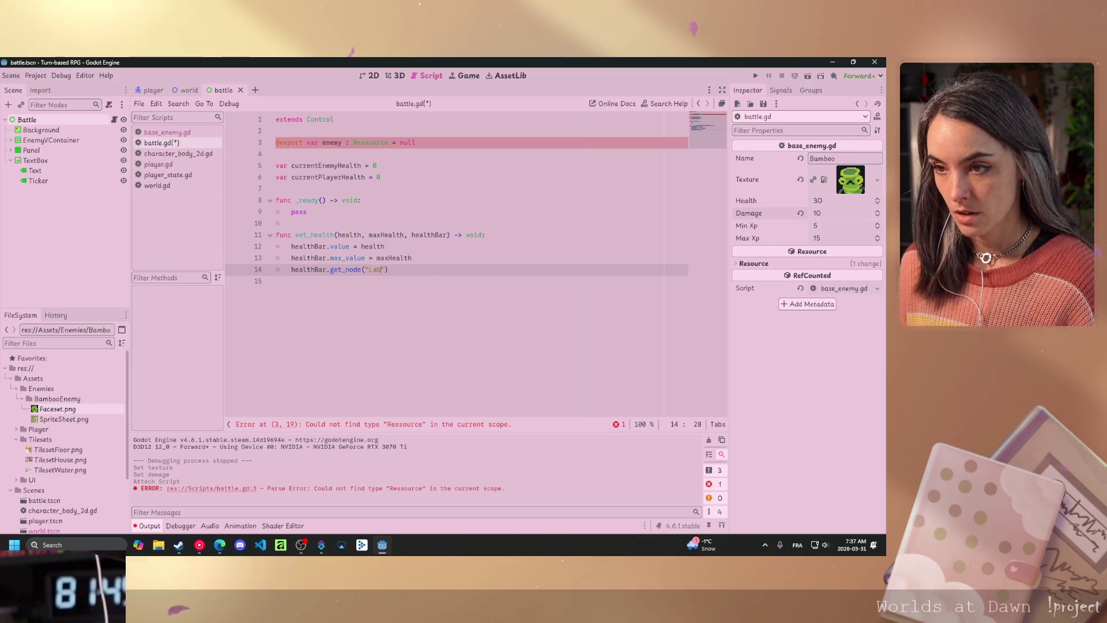
text("))
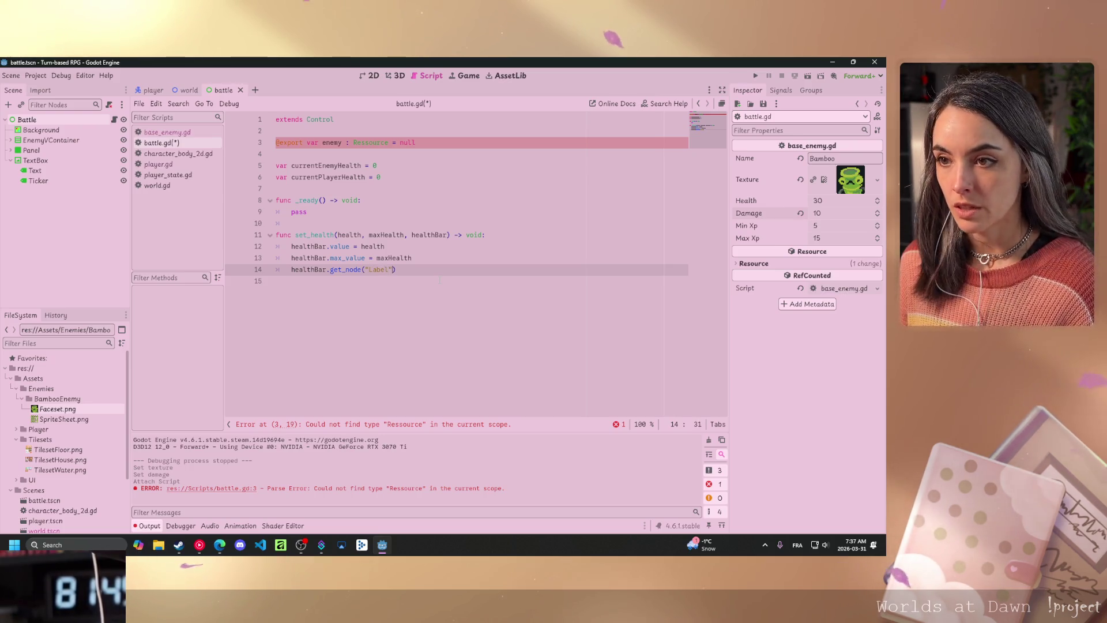
text(.text)
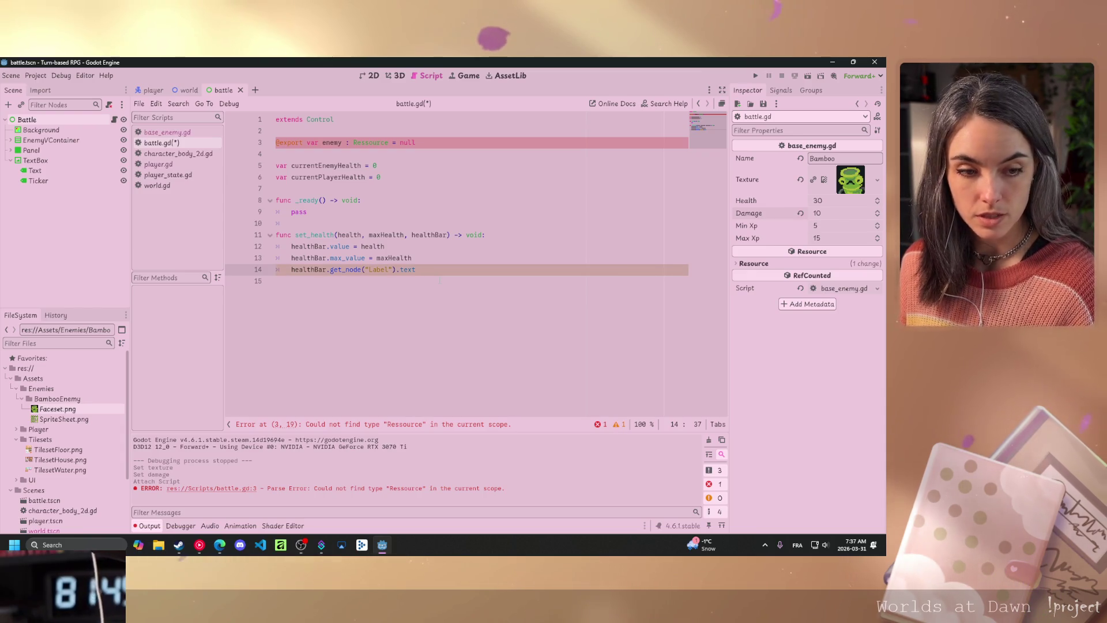
text( = )
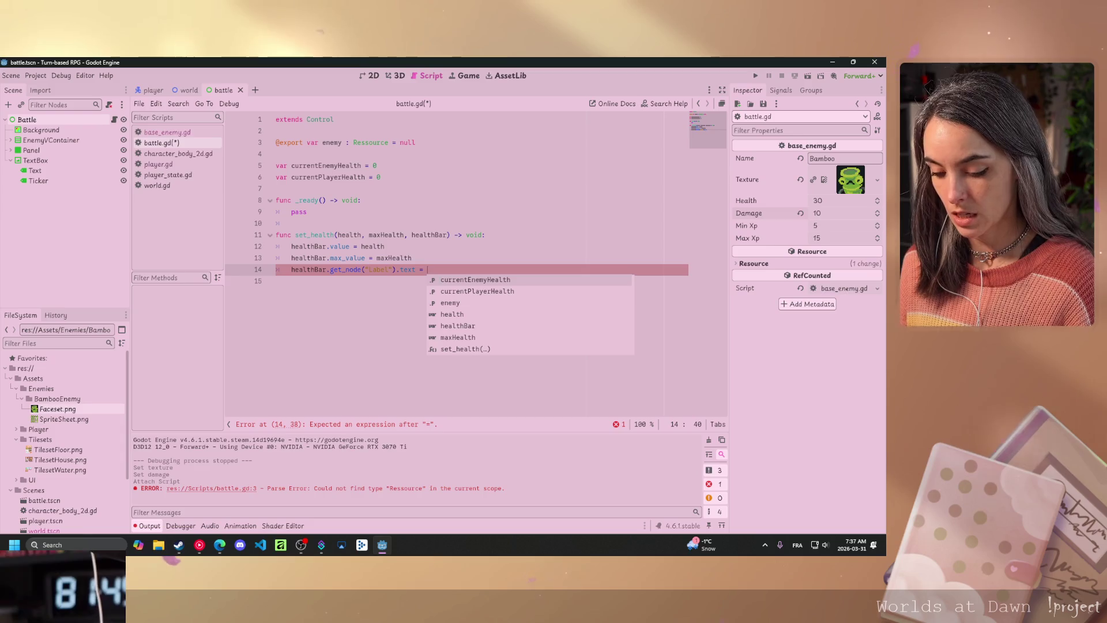
text(")
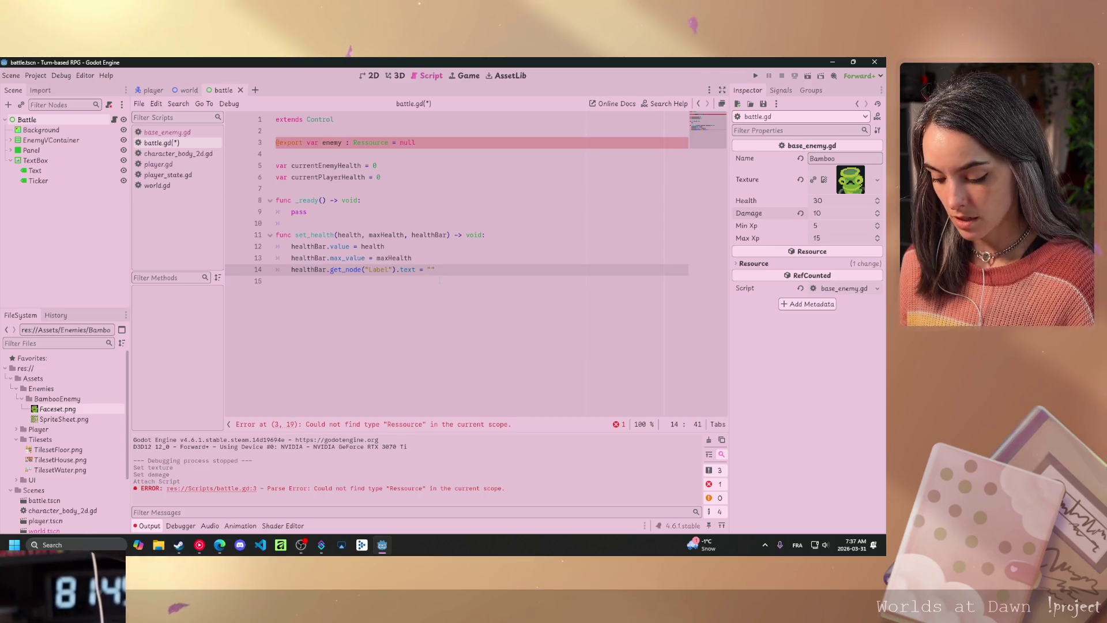
text(HP:)
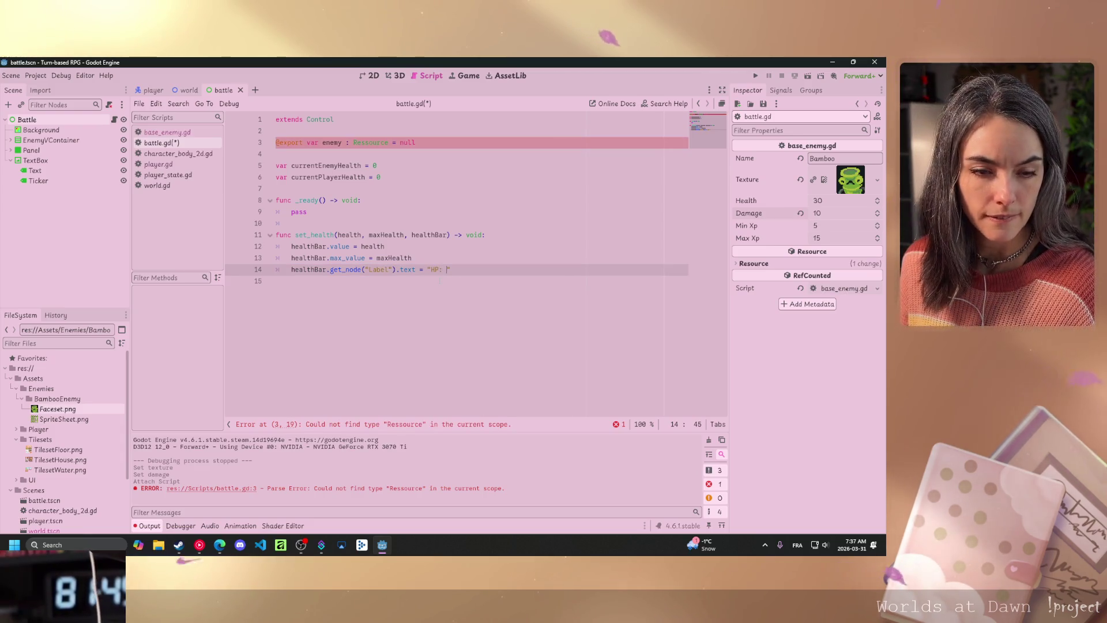
key(alt+Tab)
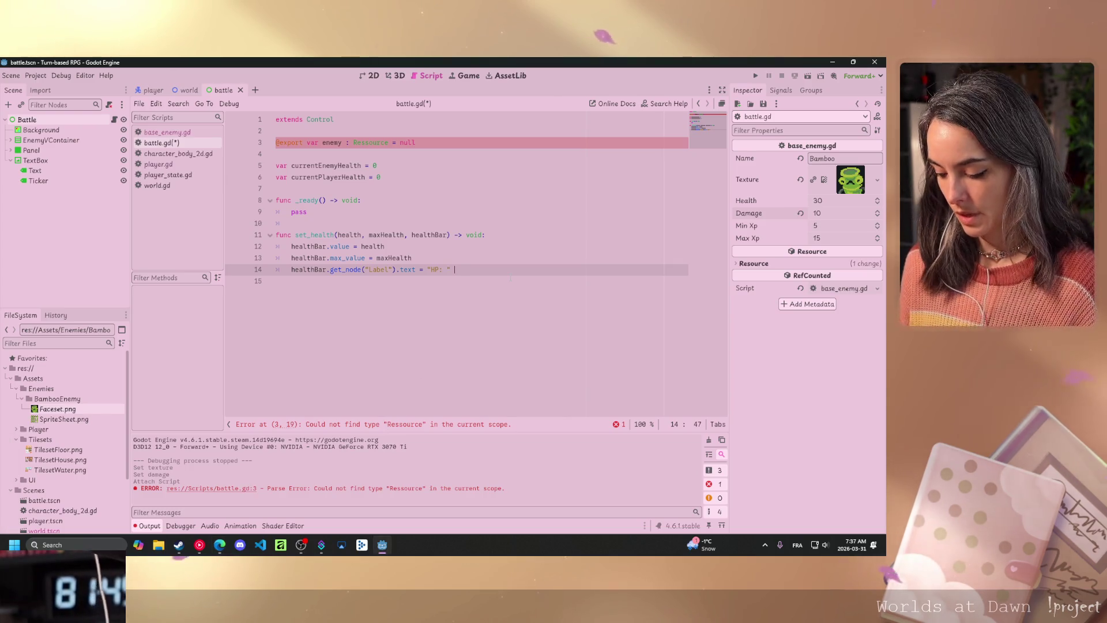
text(r(he)
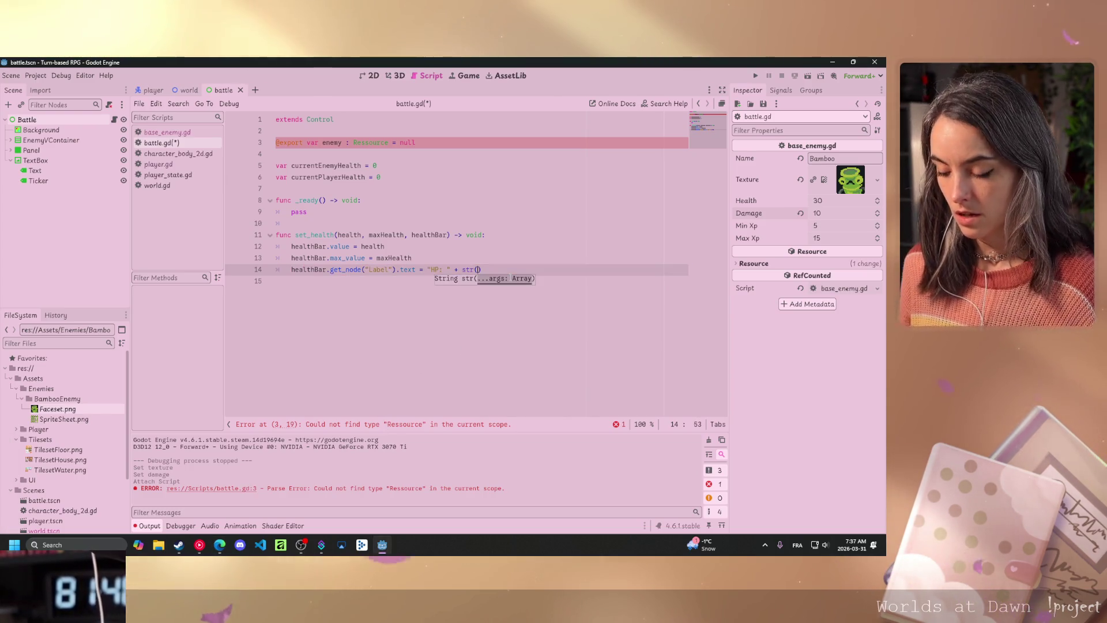
key(Return)
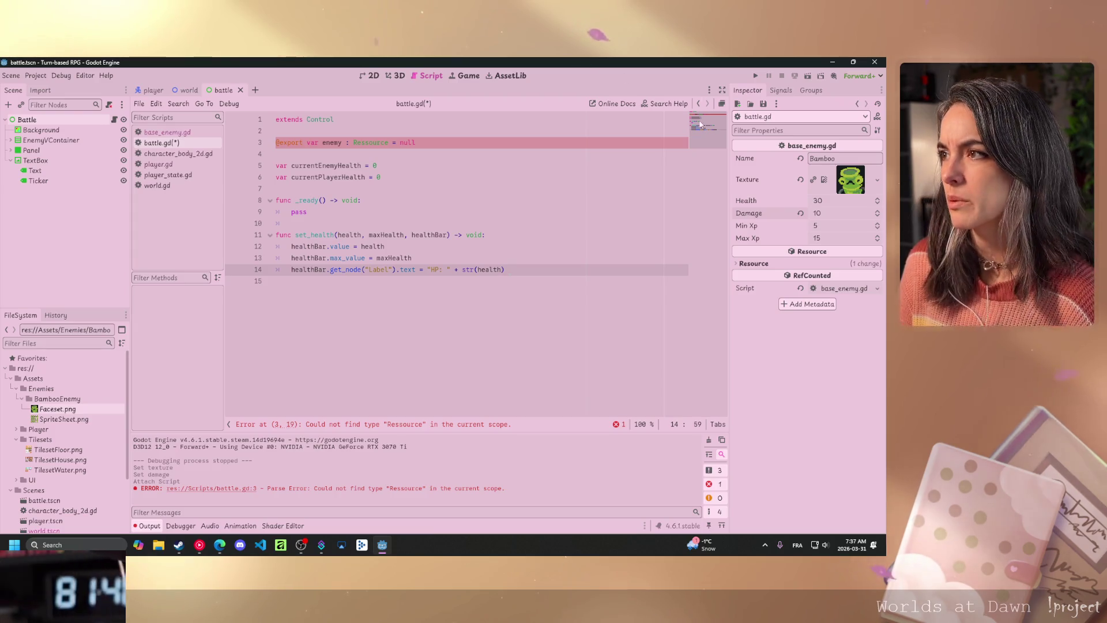
key(super+d)
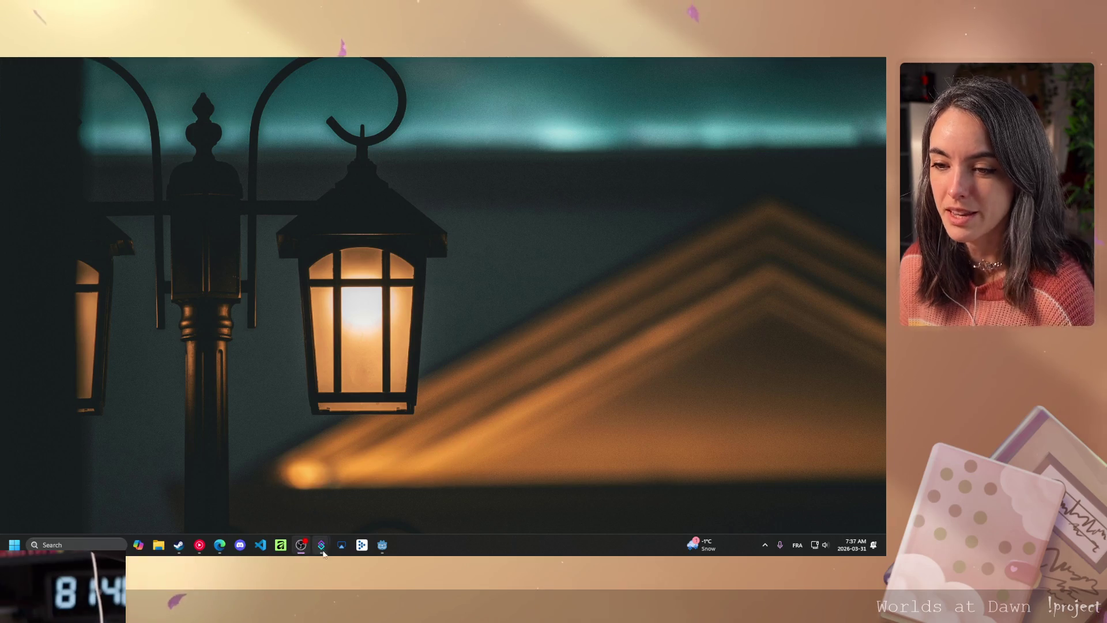
Restore the Godot editor from the taskbar and move past str(health)'s closing parenthesis
click(382, 544)
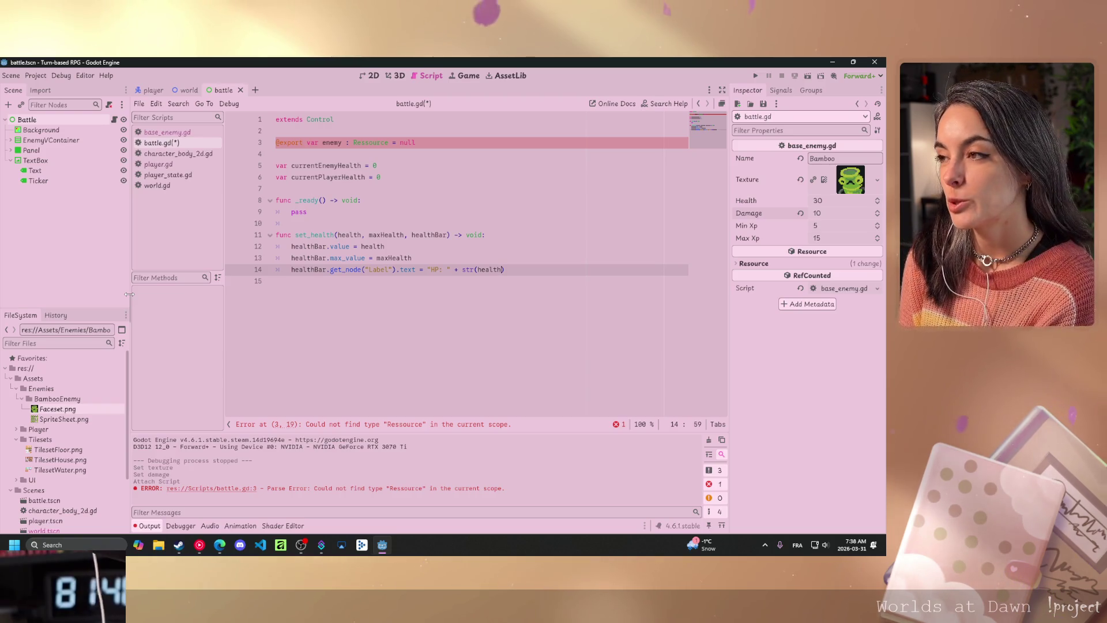
key(Right)
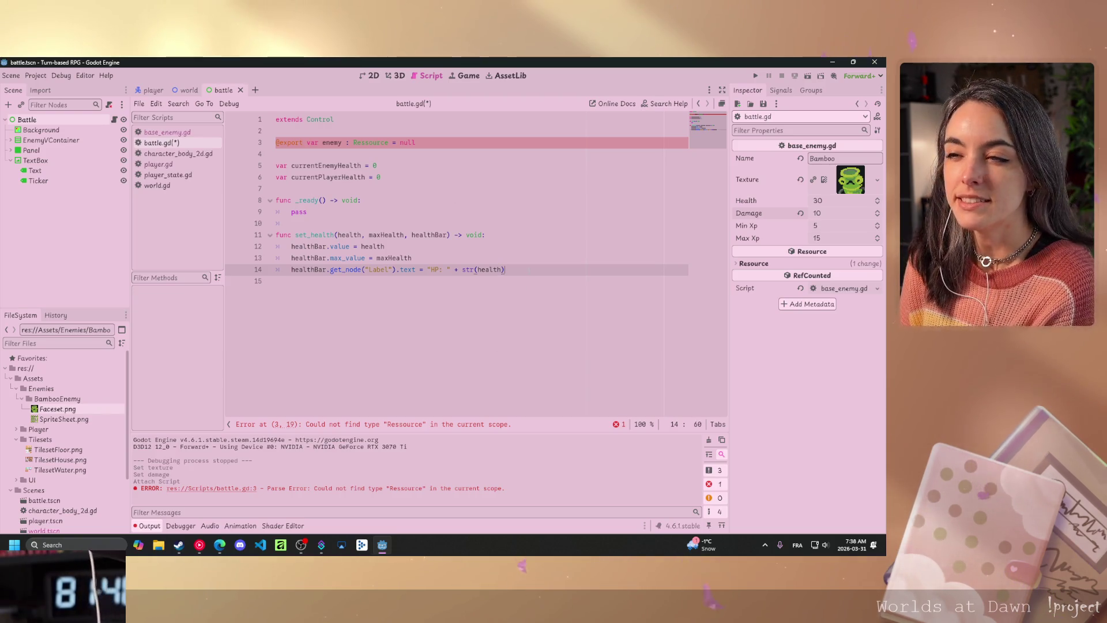
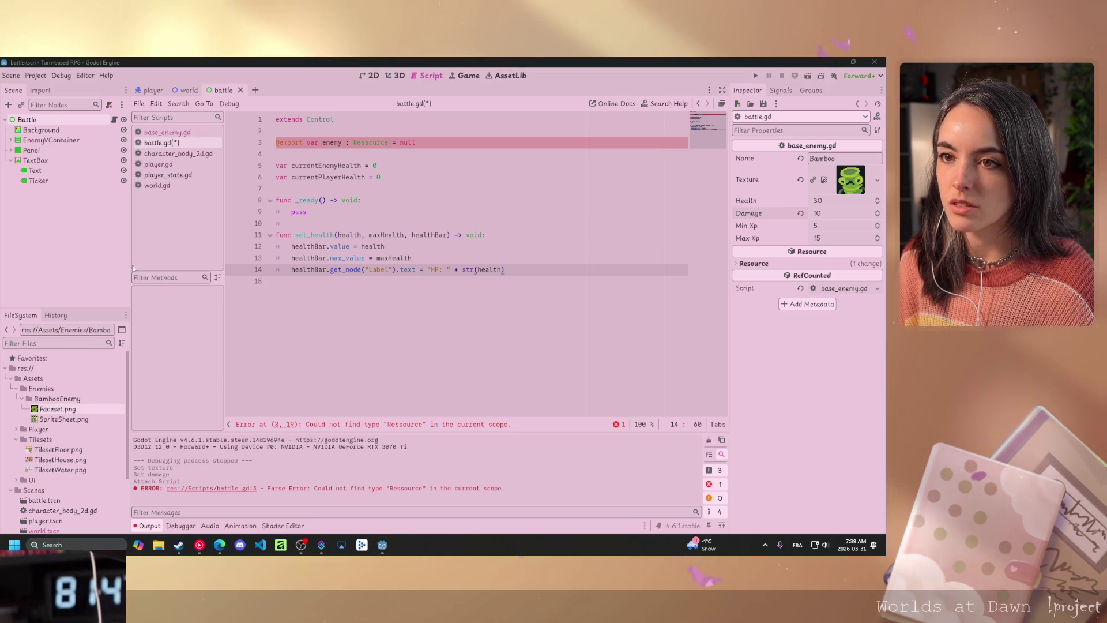
Briefly show File Explorer, then bring up the bedroom scene recording over the editor
key(super+e)
key(alt+F4)
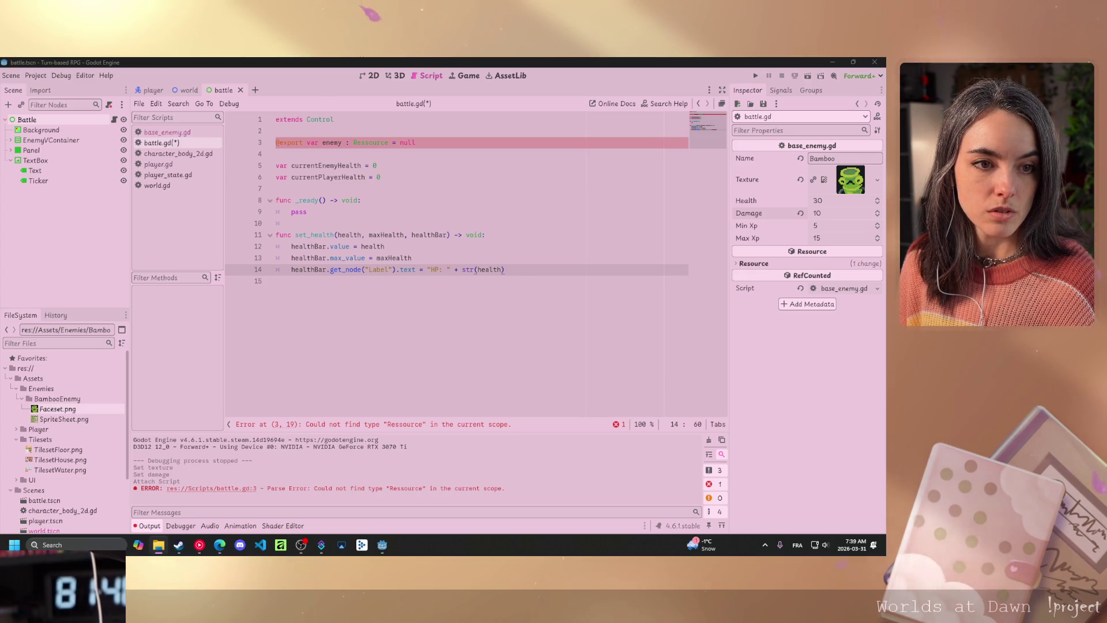
key(F5)
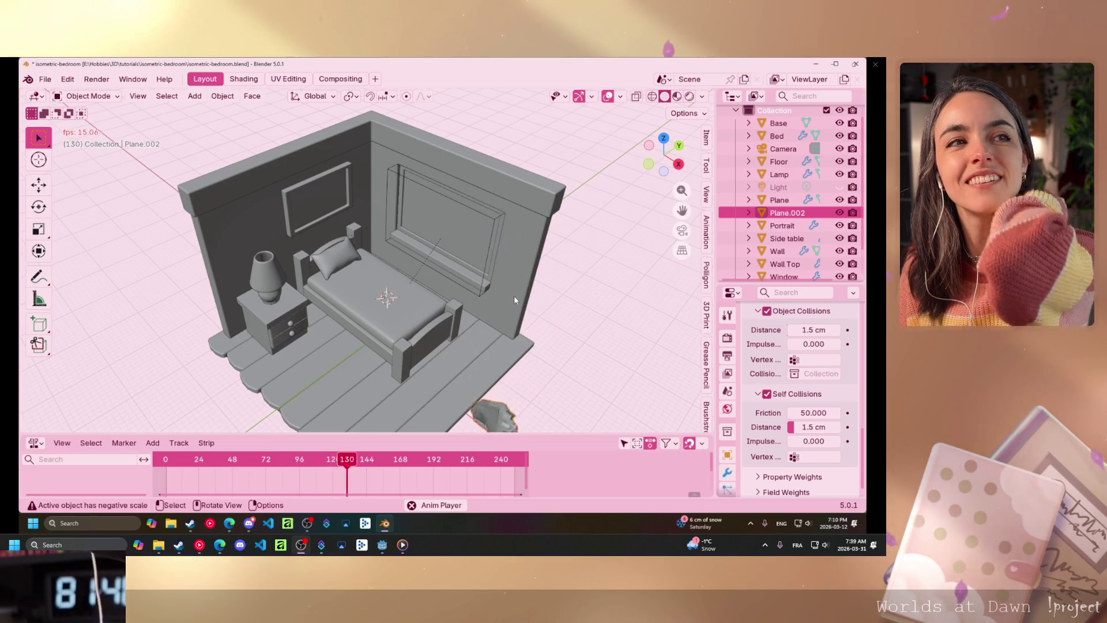
Play the bedroom cloth clip, then close it to return to battle.gd
key(space)
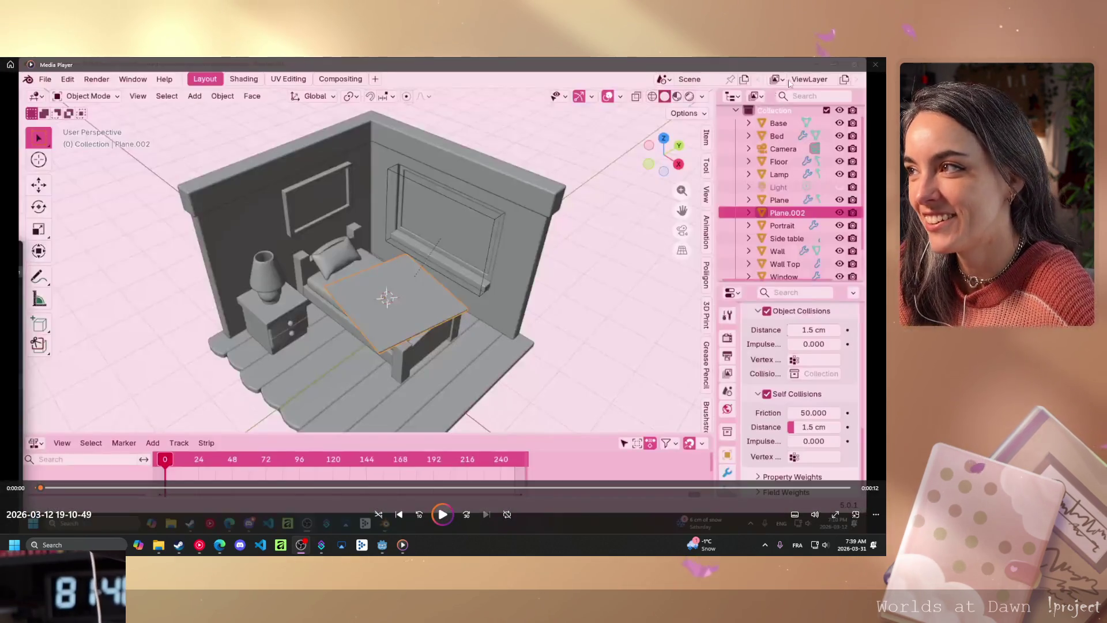
click(876, 65)
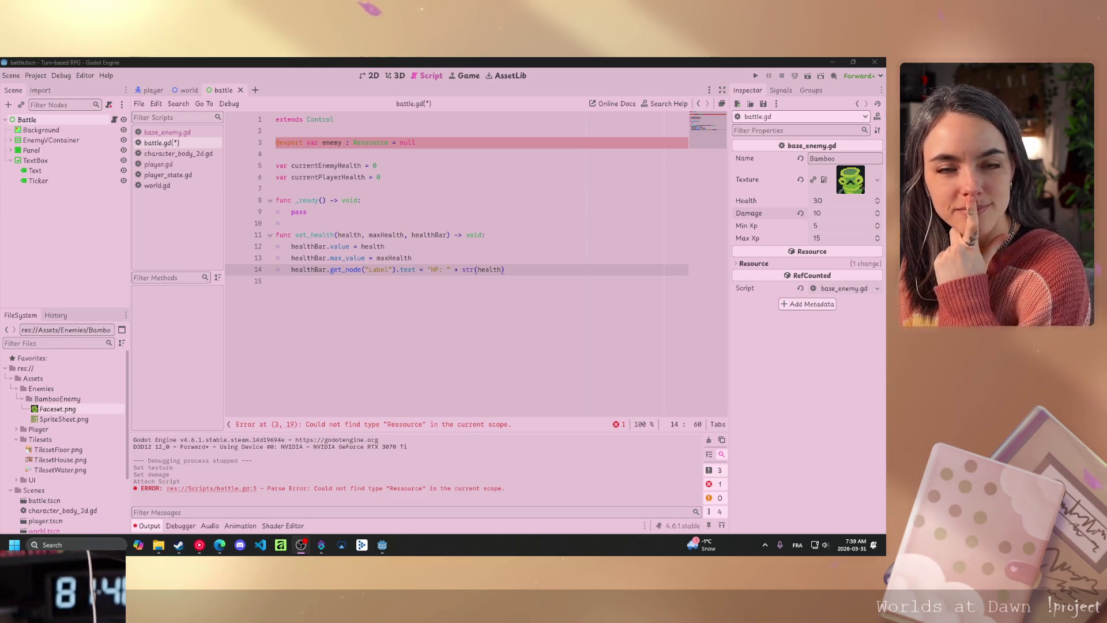
Save battle.gd and place the caret at the end of line 14
right_click(507, 270)
key(Escape)
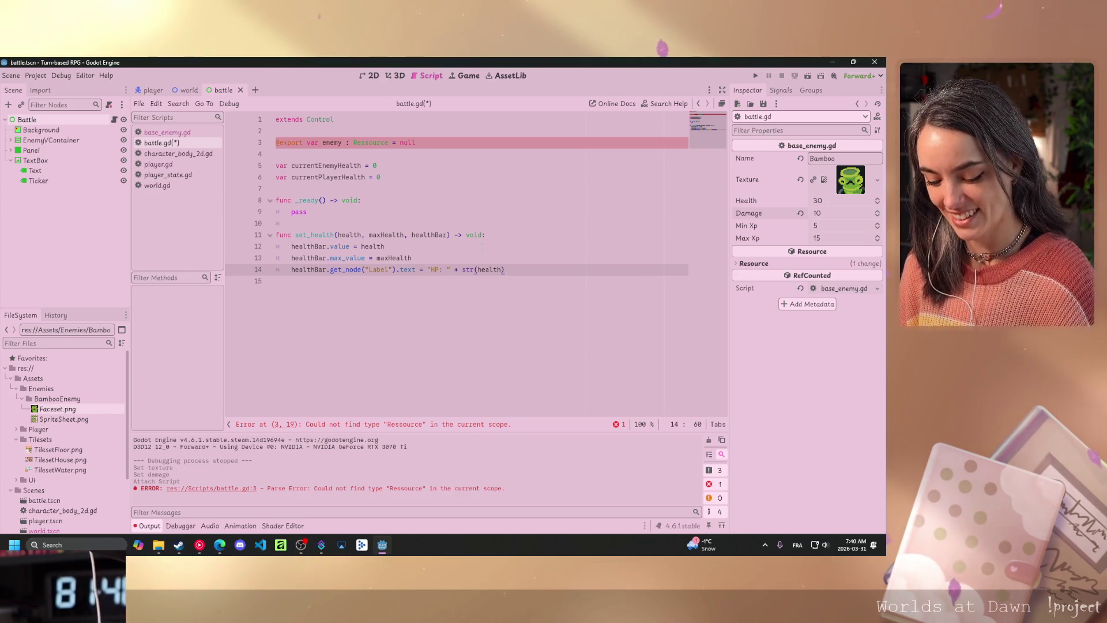
key(ctrl+s)
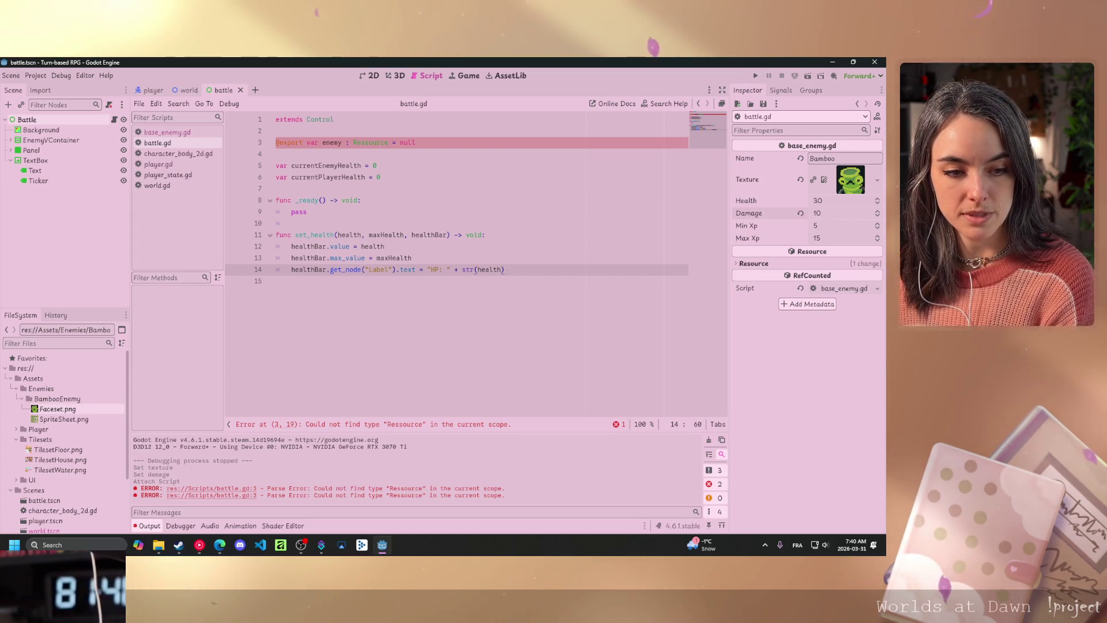
key(alt+Tab)
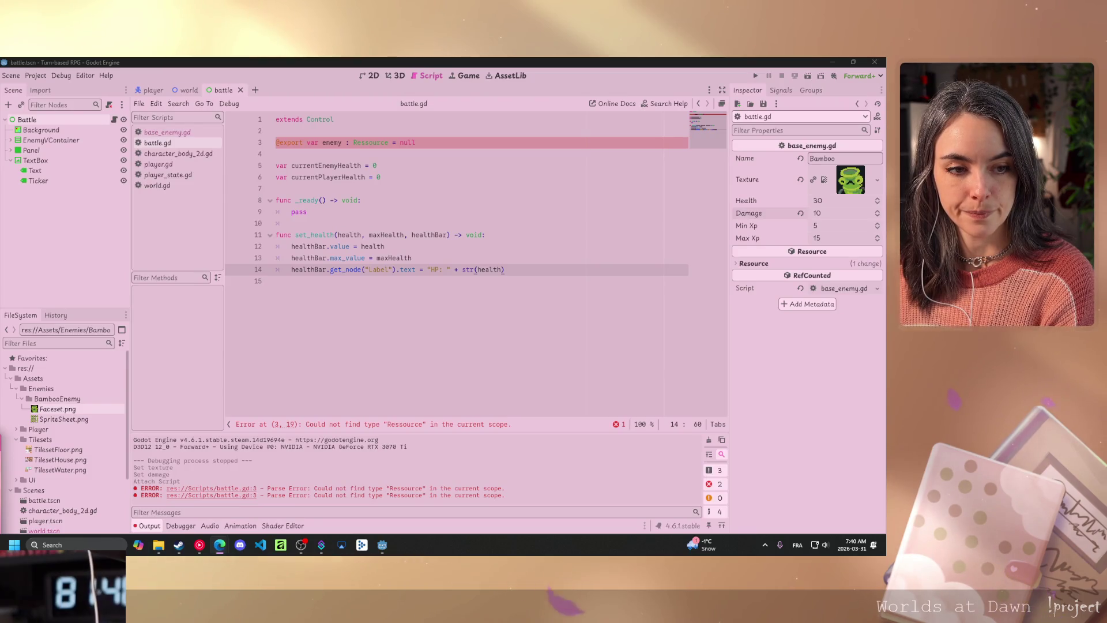
key(alt+Tab)
key(Up)
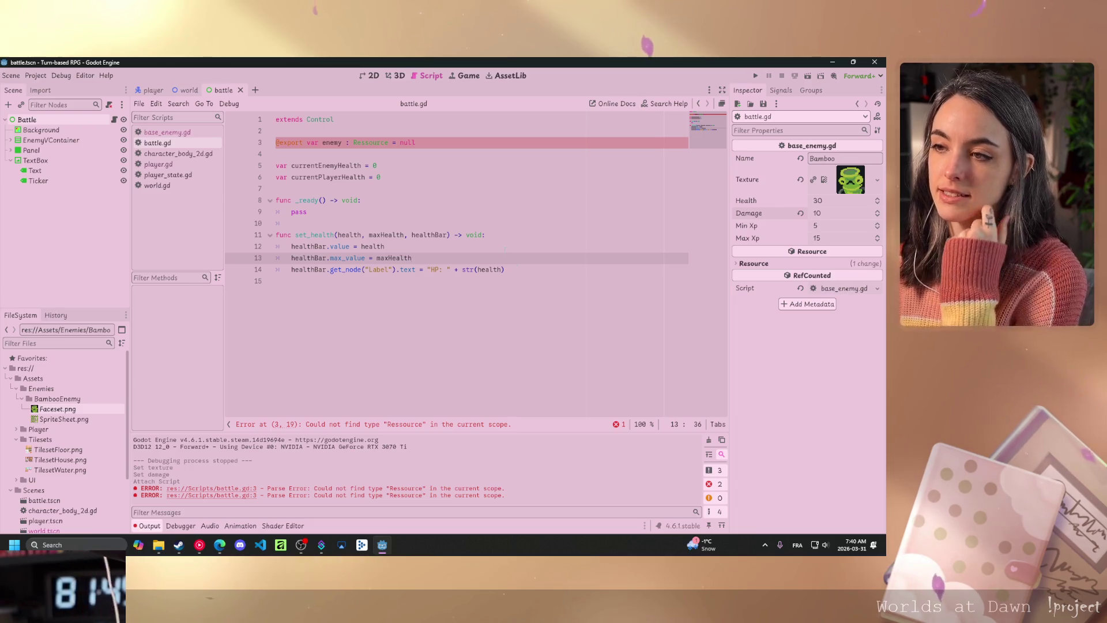
key(Down)
key(End)
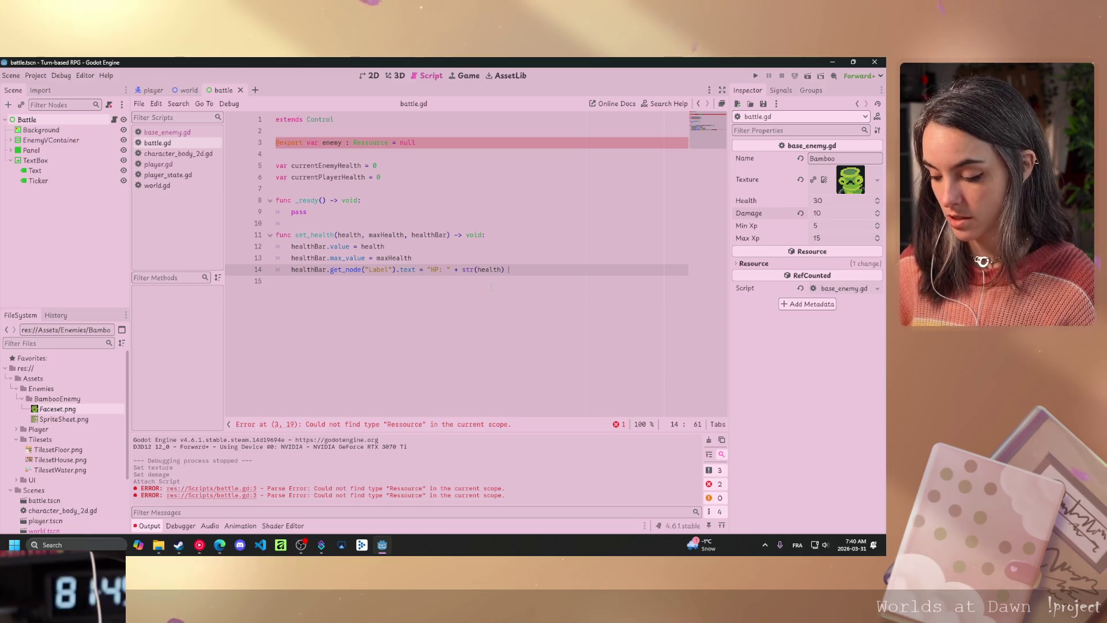
text(+)
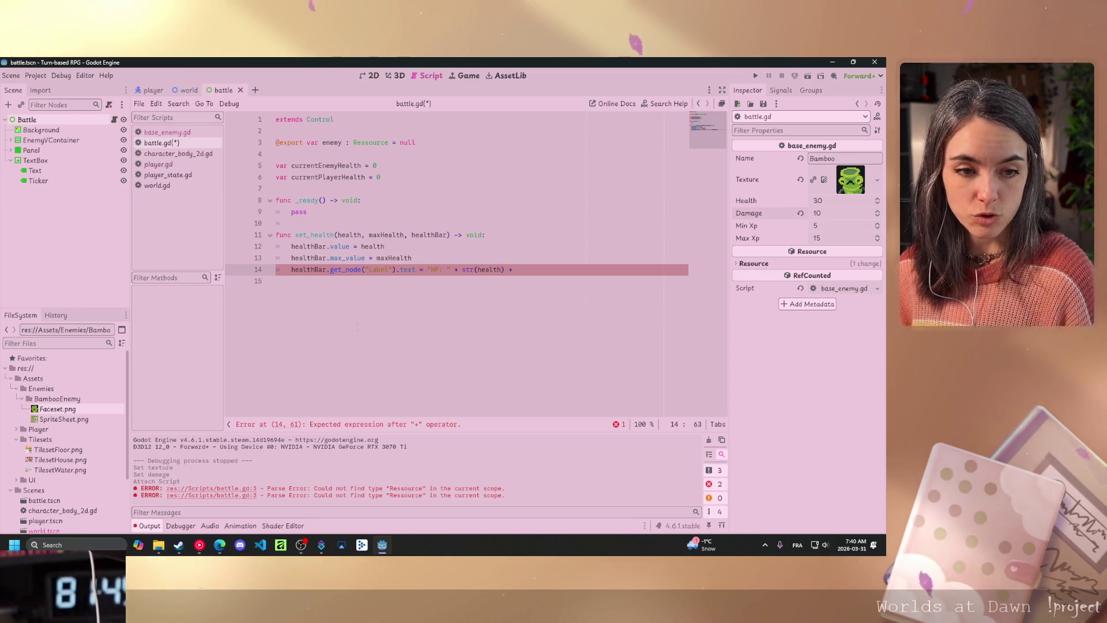
text(")
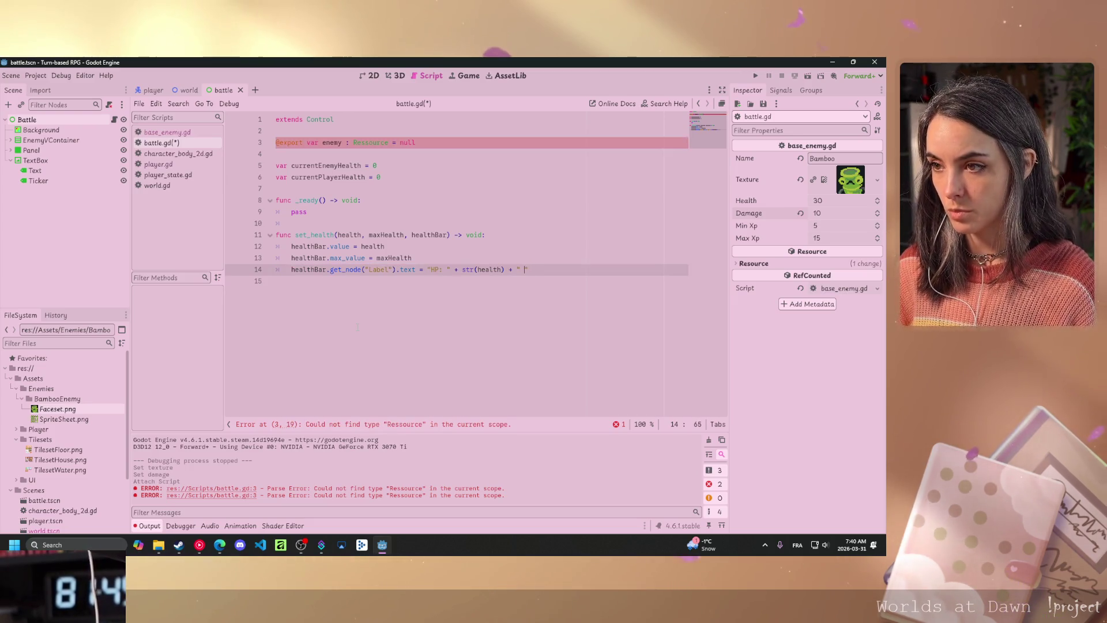
Extend the HP label text with " / " + str(maxHealth) so it reads health over max health
key(BackSpace)
key(BackSpace)
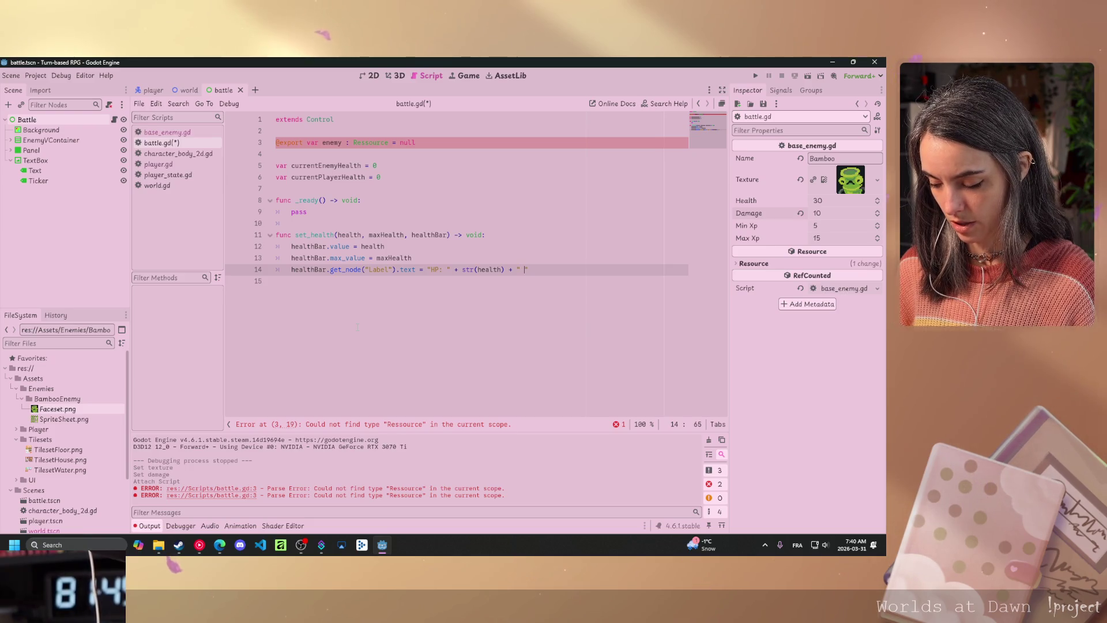
key(BackSpace)
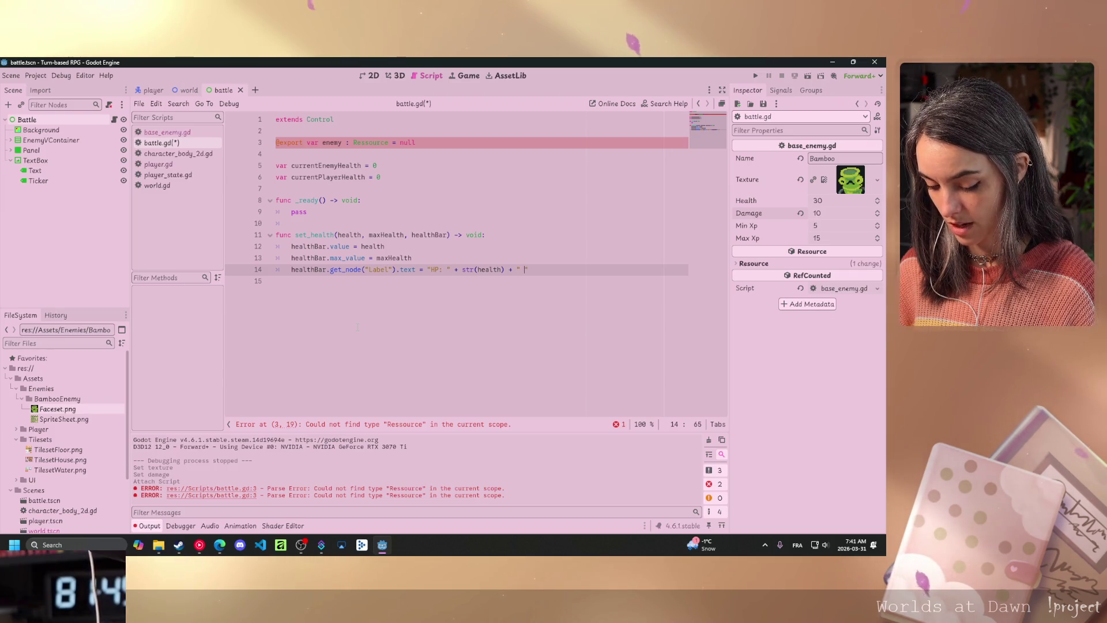
text(/)
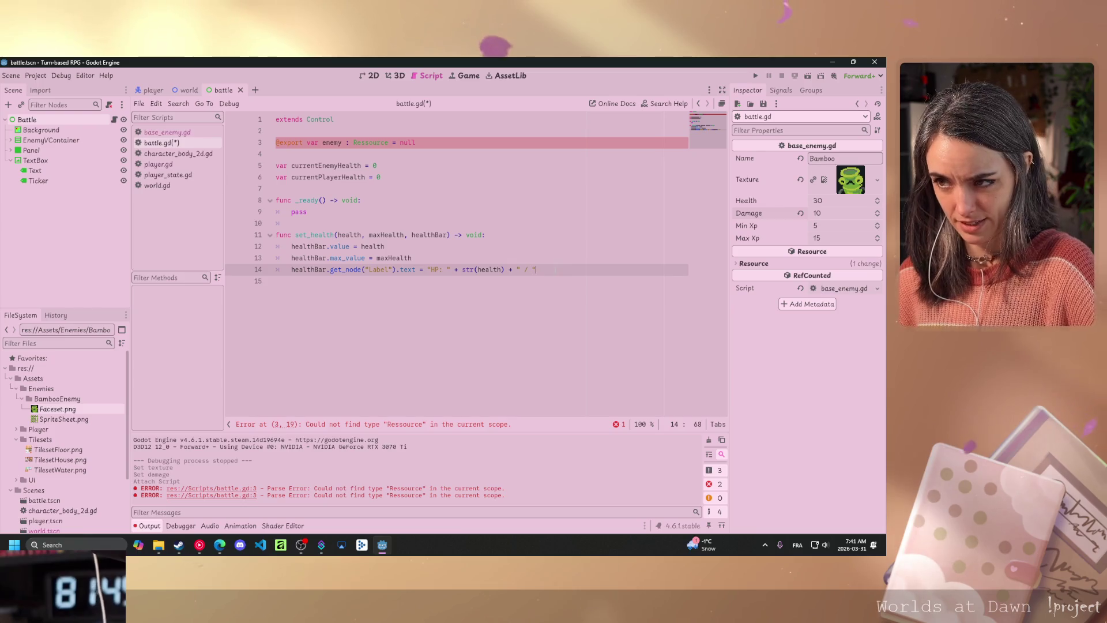
text(")
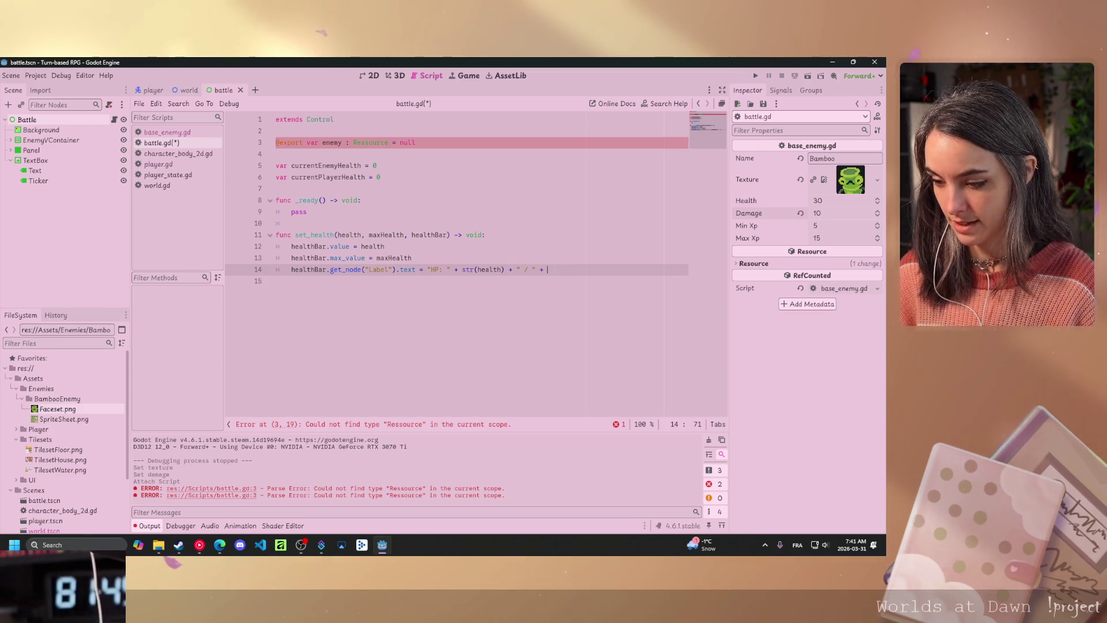
text( + str)
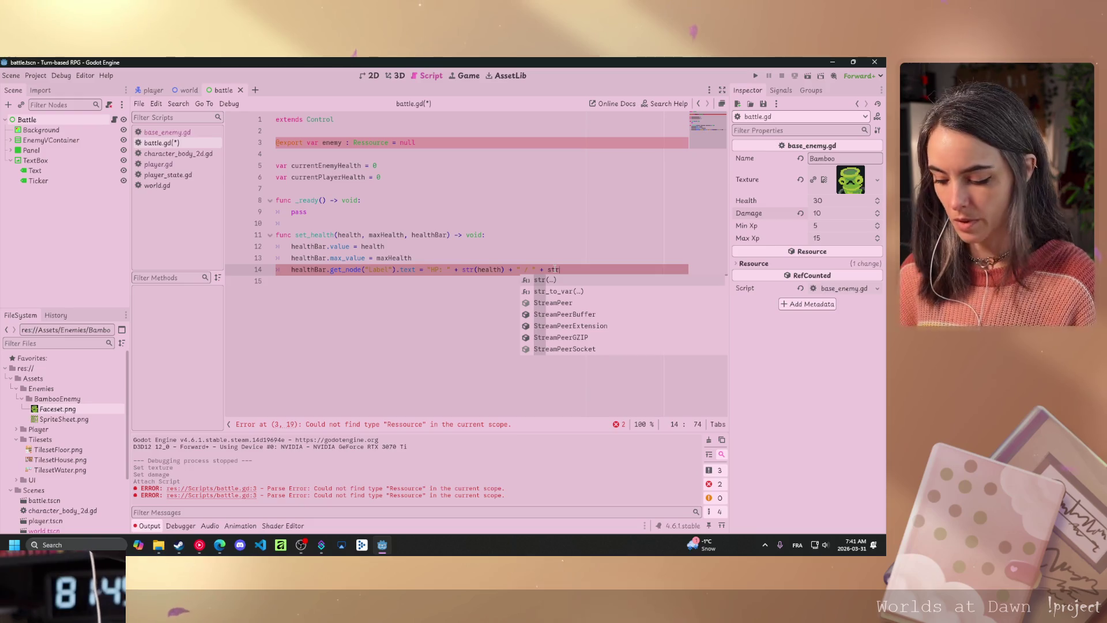
key(Return)
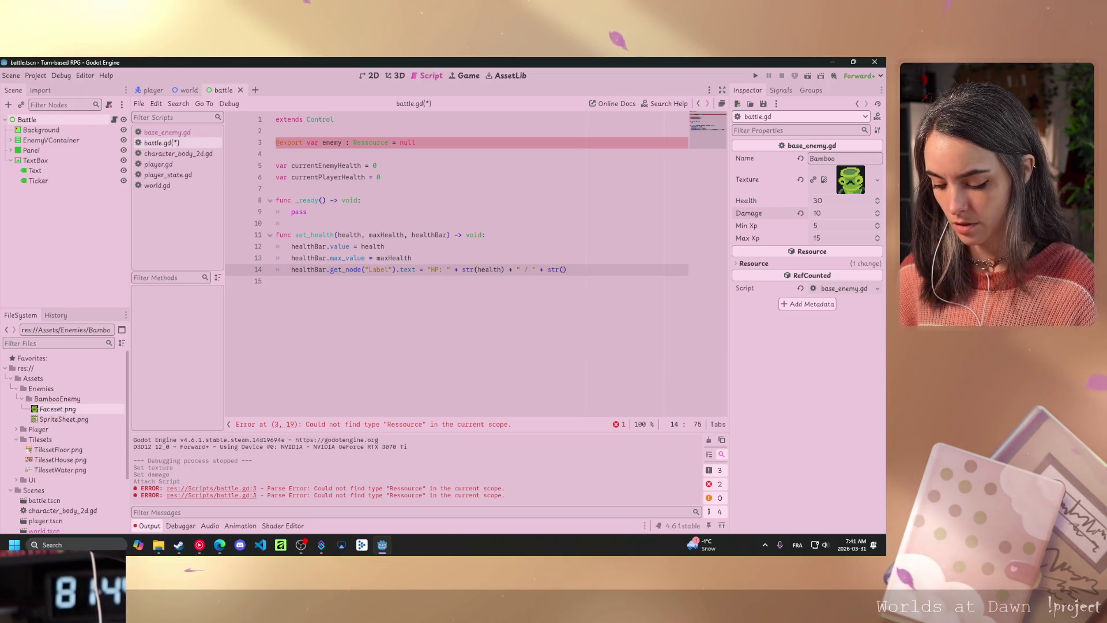
text(maxHeal)
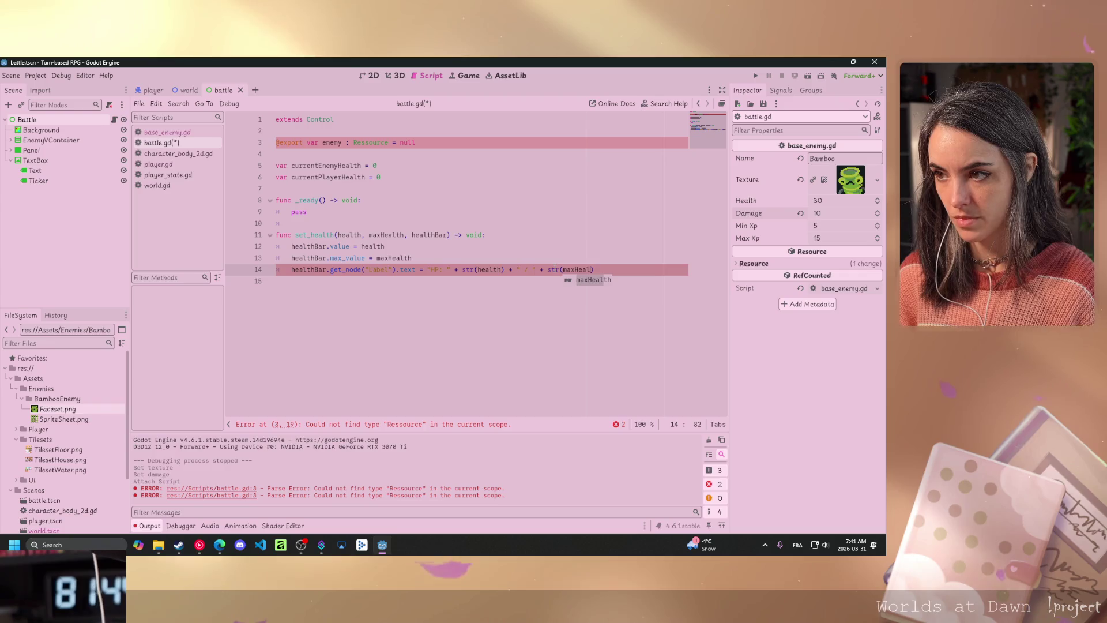
key(Return)
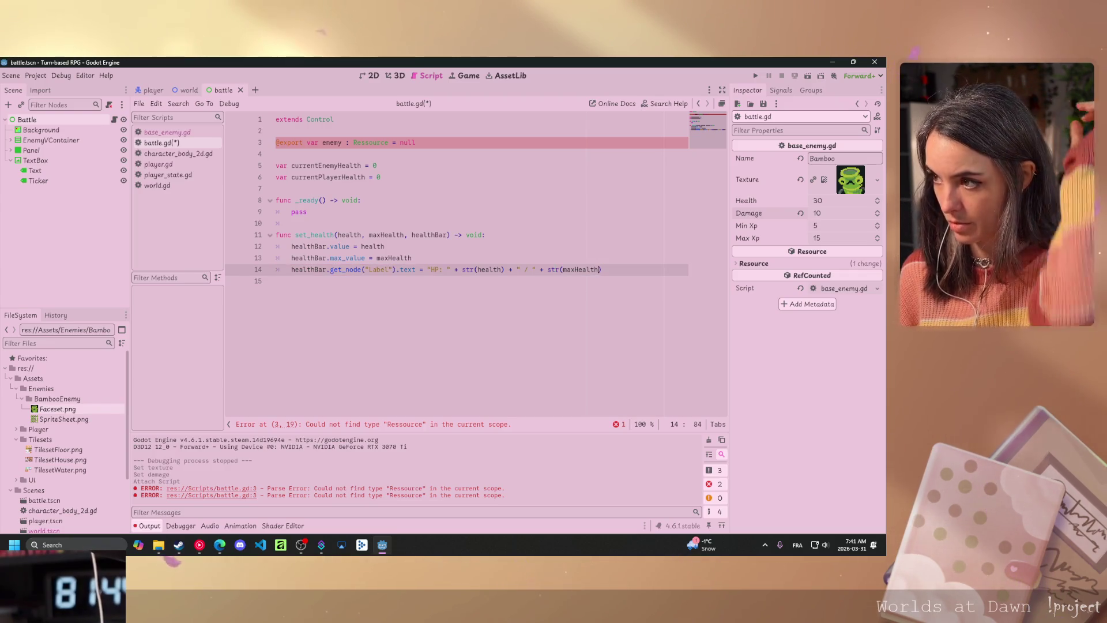
text())
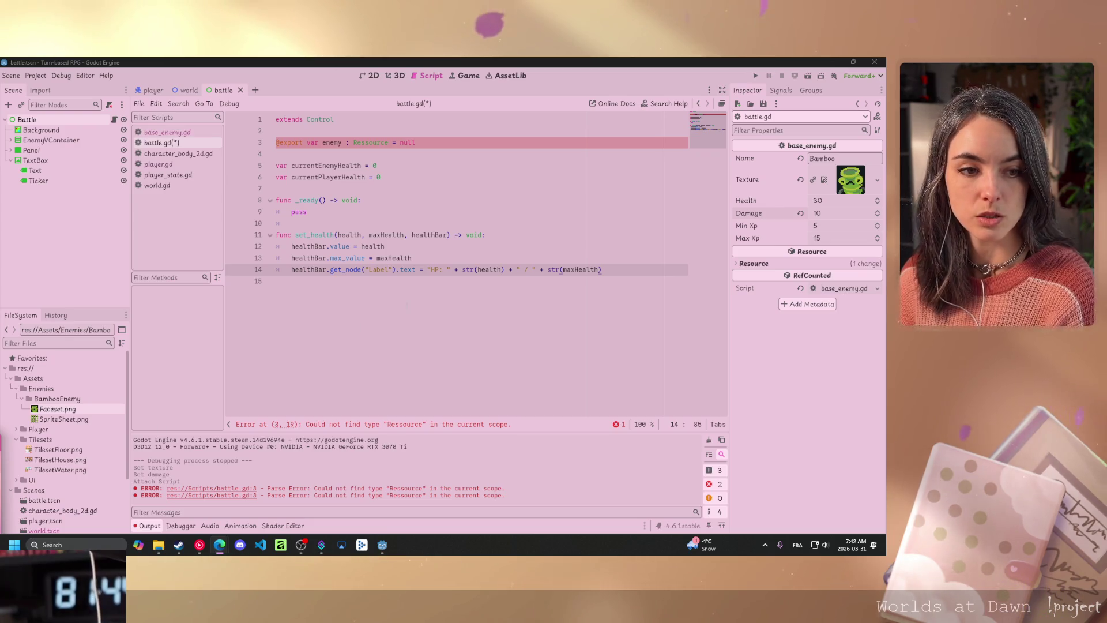
double_click(299, 213)
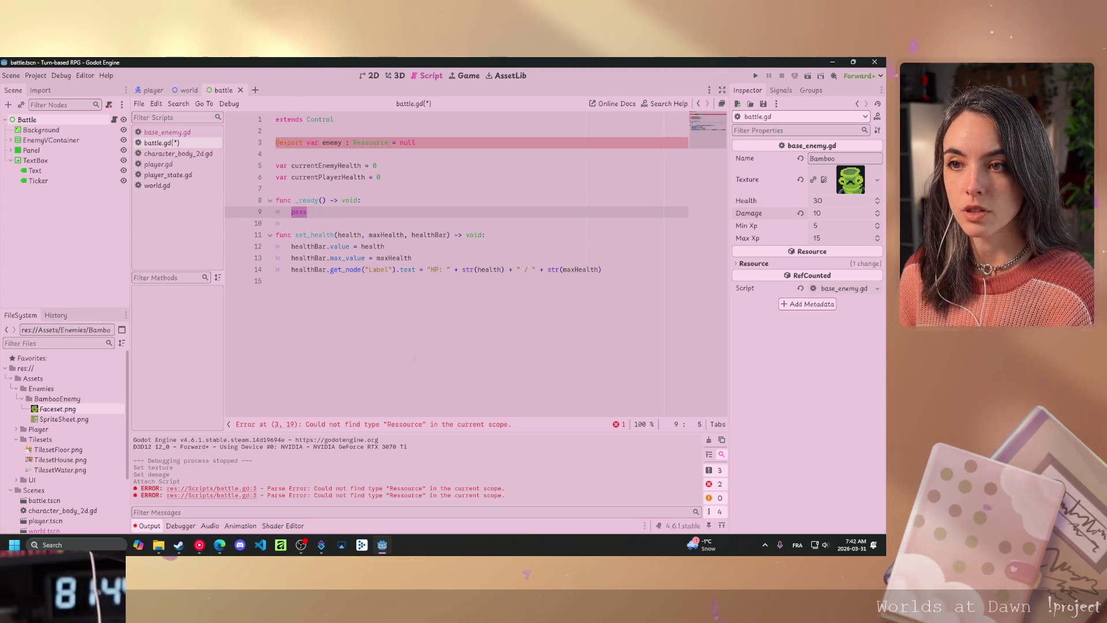
Write the set_health call in _ready with enemy.health as its first argument
key(Return)
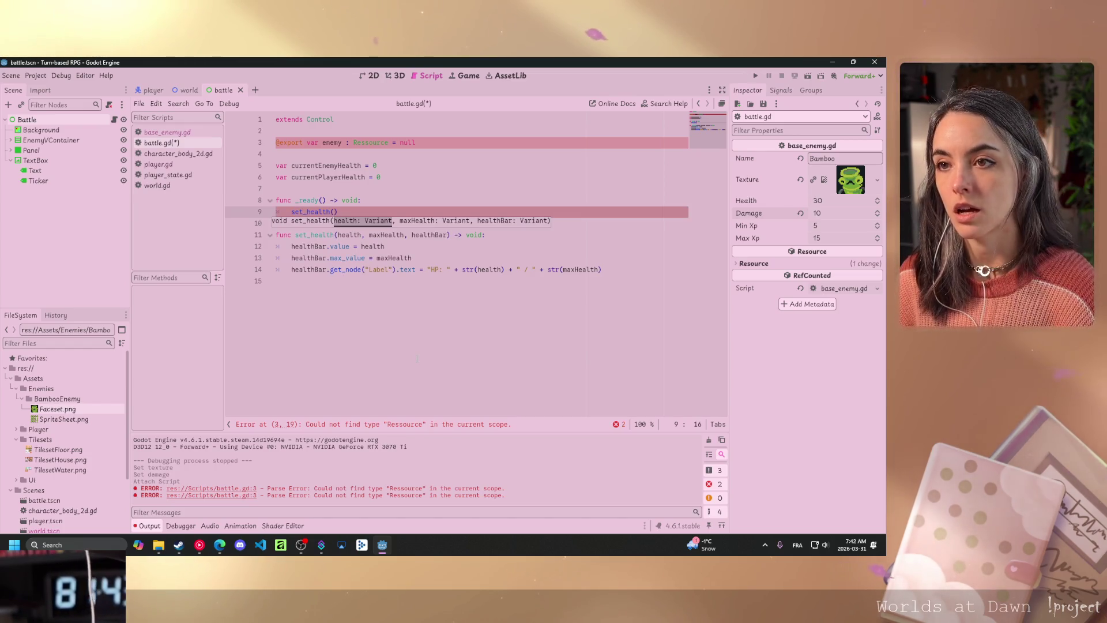
text(m)
key(Return)
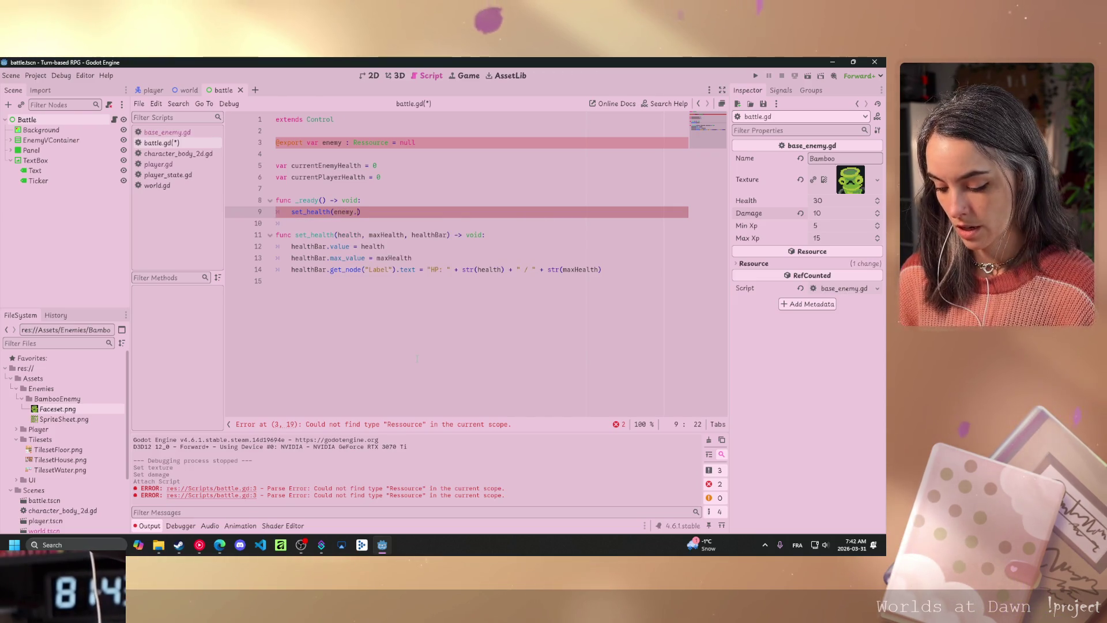
text(health)
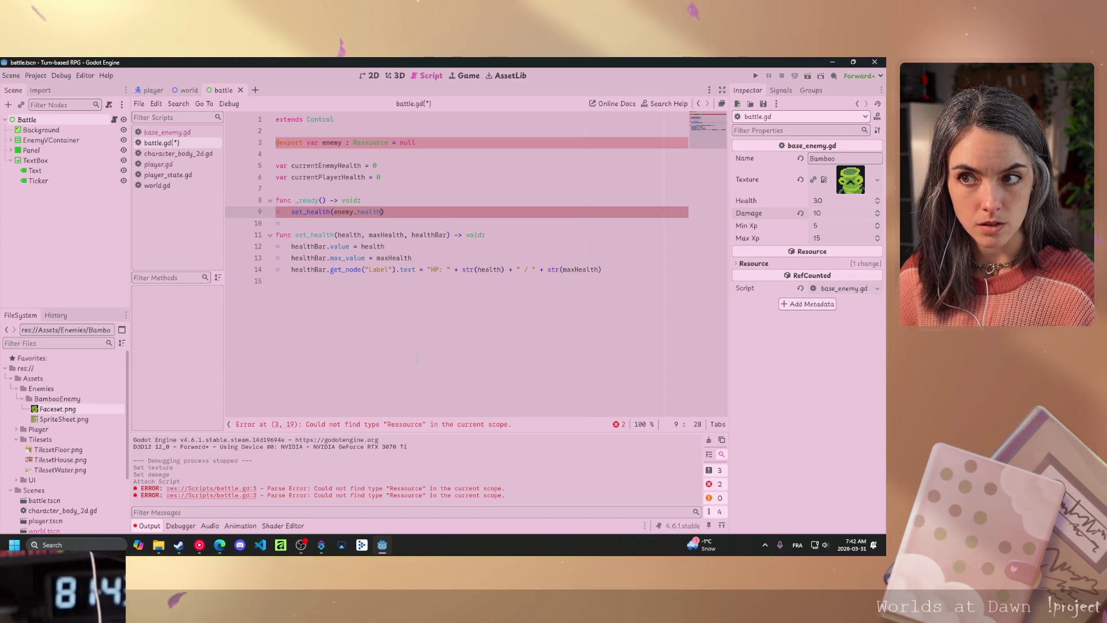
text(, ene)
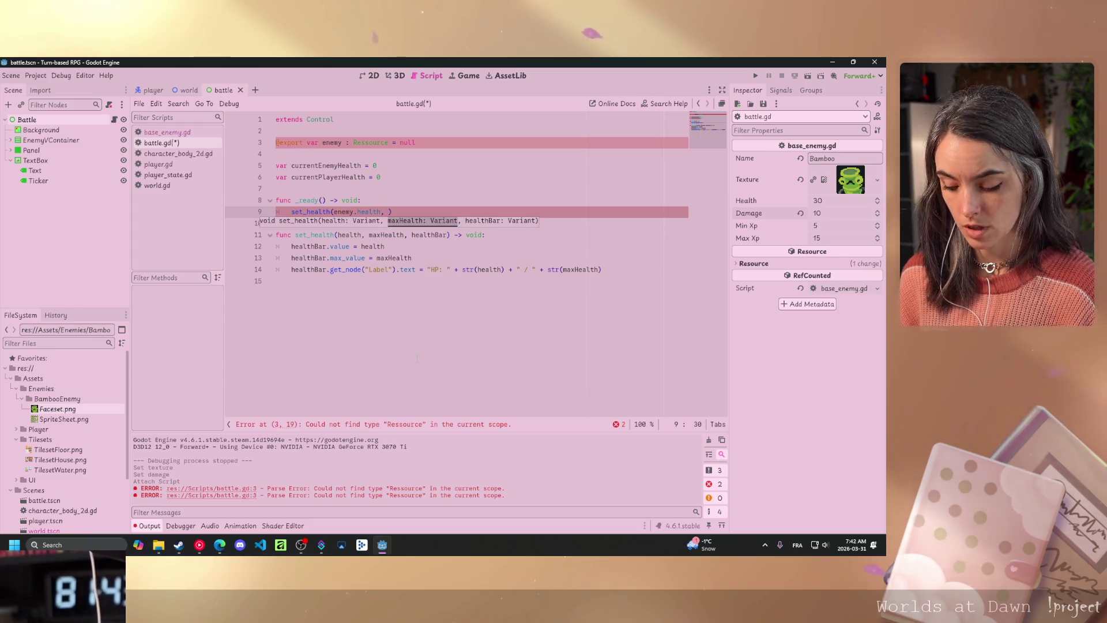
text(my.)
key(Escape)
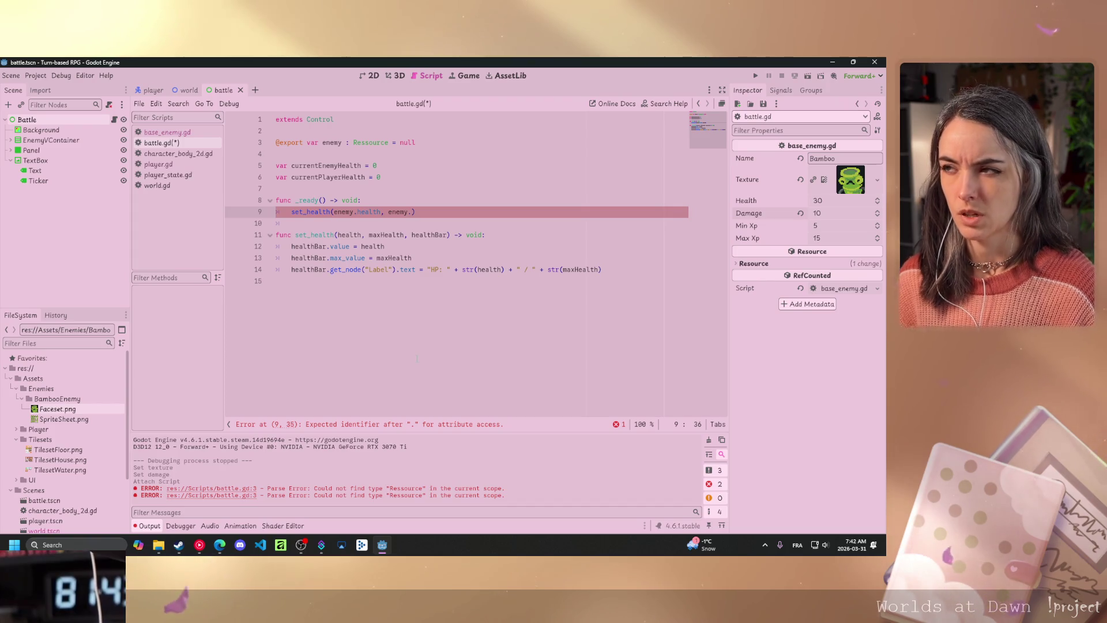
text(hel)
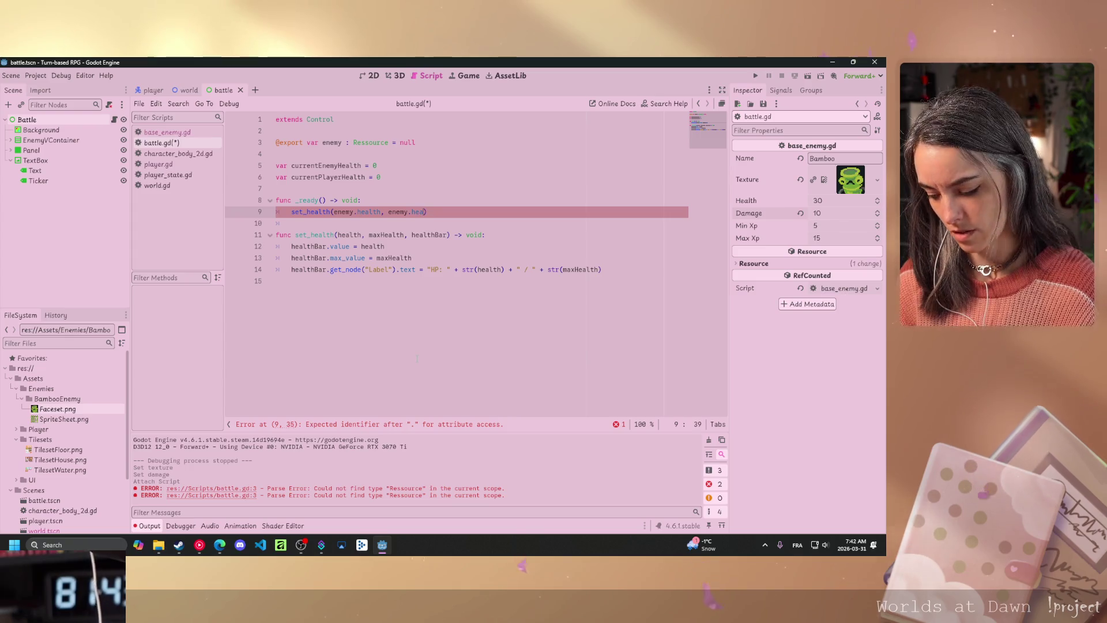
text(lth)
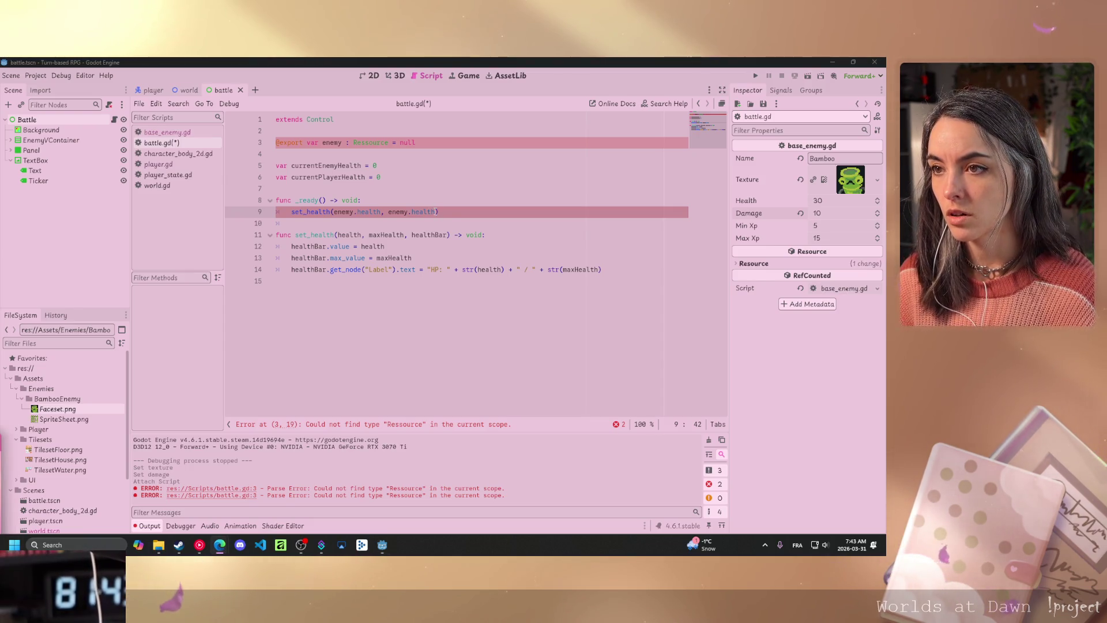
text(,)
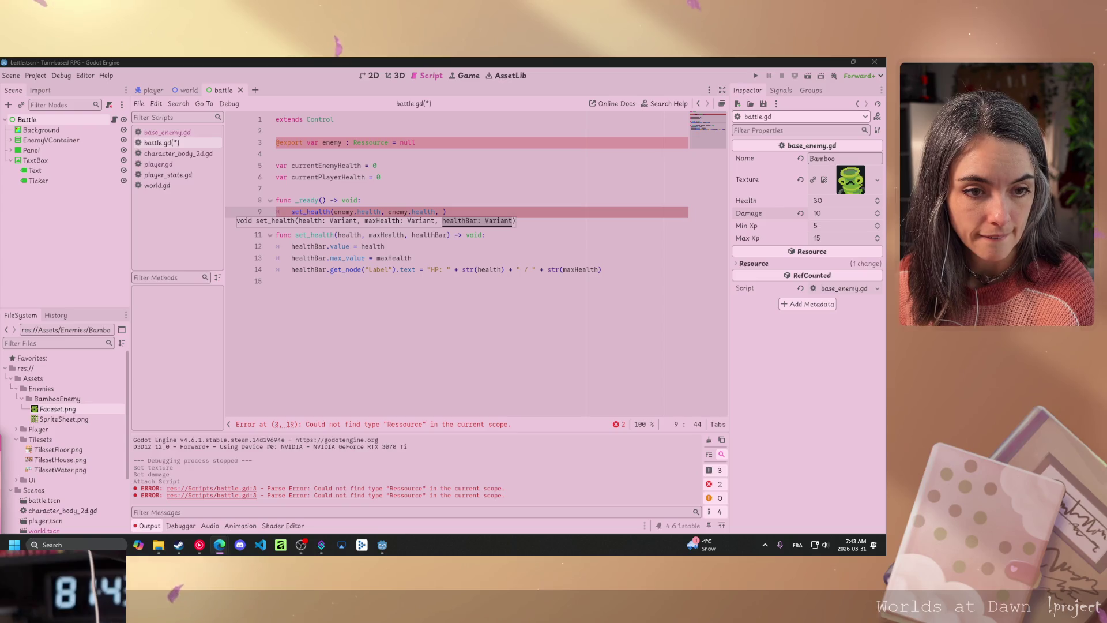
key(Escape)
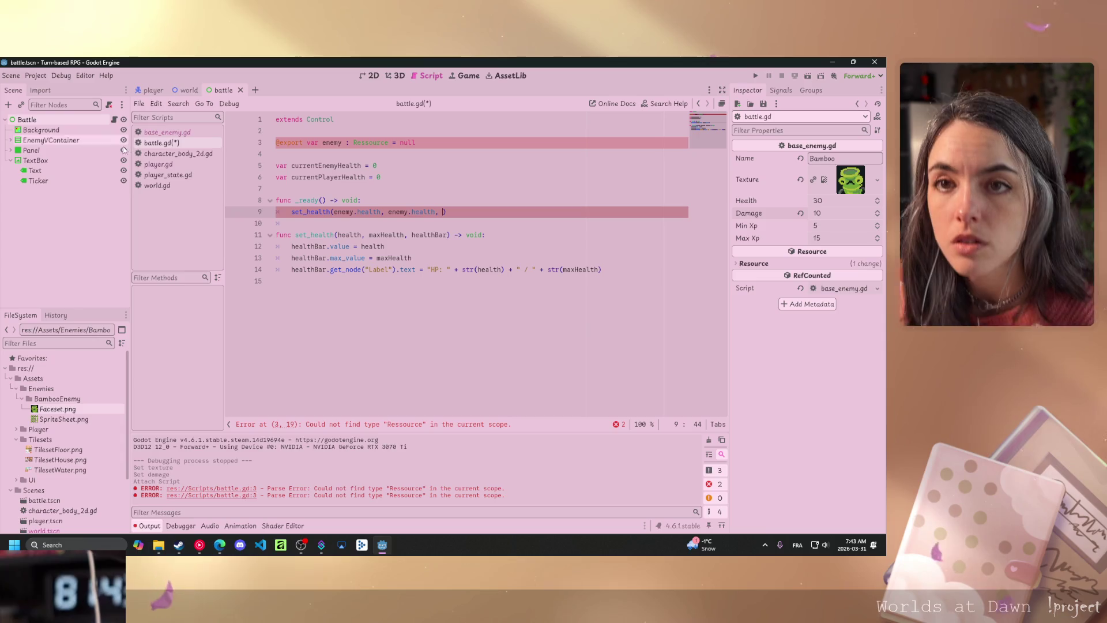
Insert $EnemyVContainer/HealthBar from the Scene tree as the set_health health-bar argument
click(9, 140)
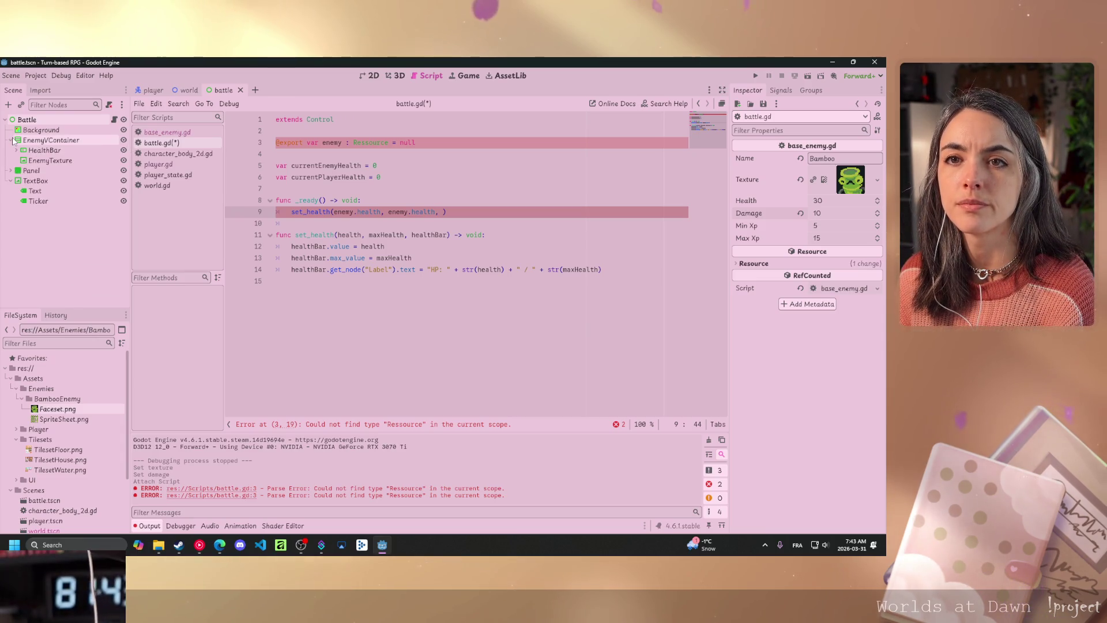
click(23, 151)
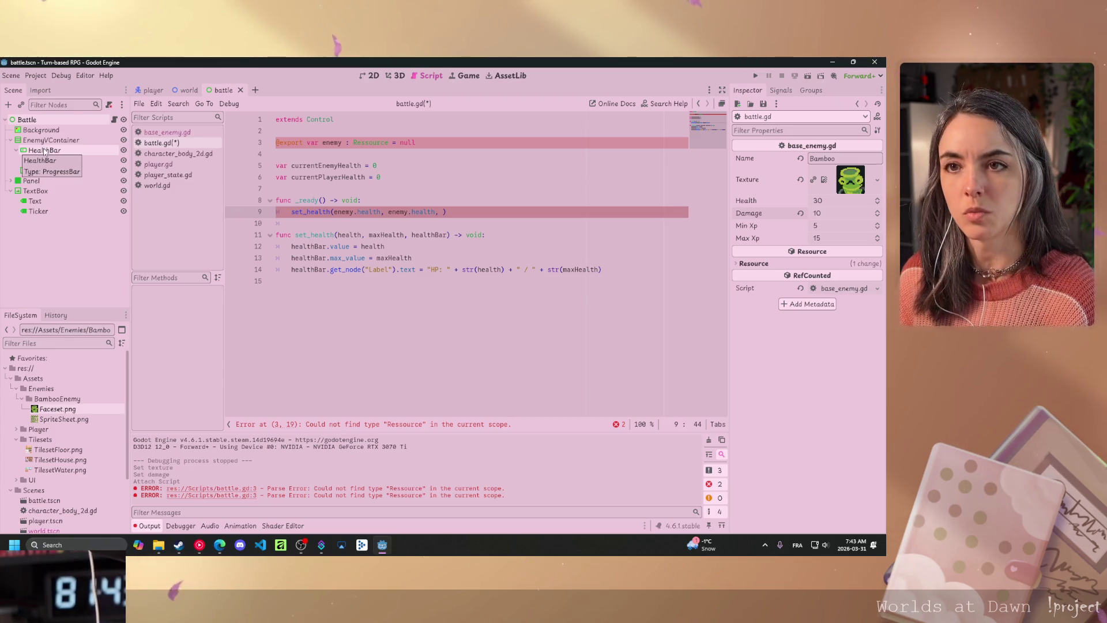
drag(43, 151, 445, 212)
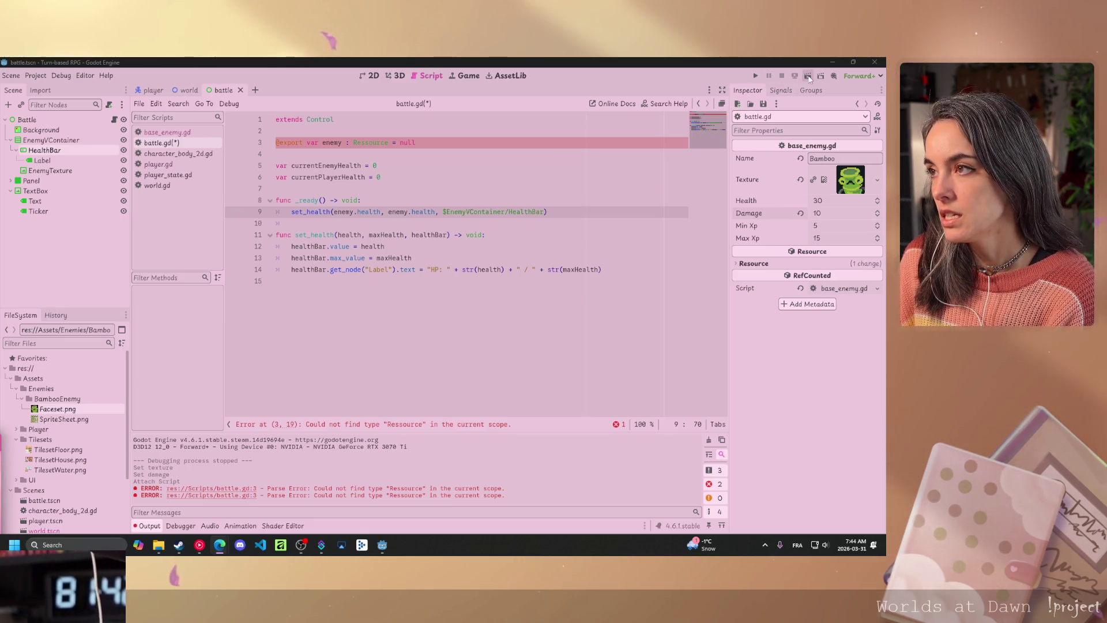
click(412, 258)
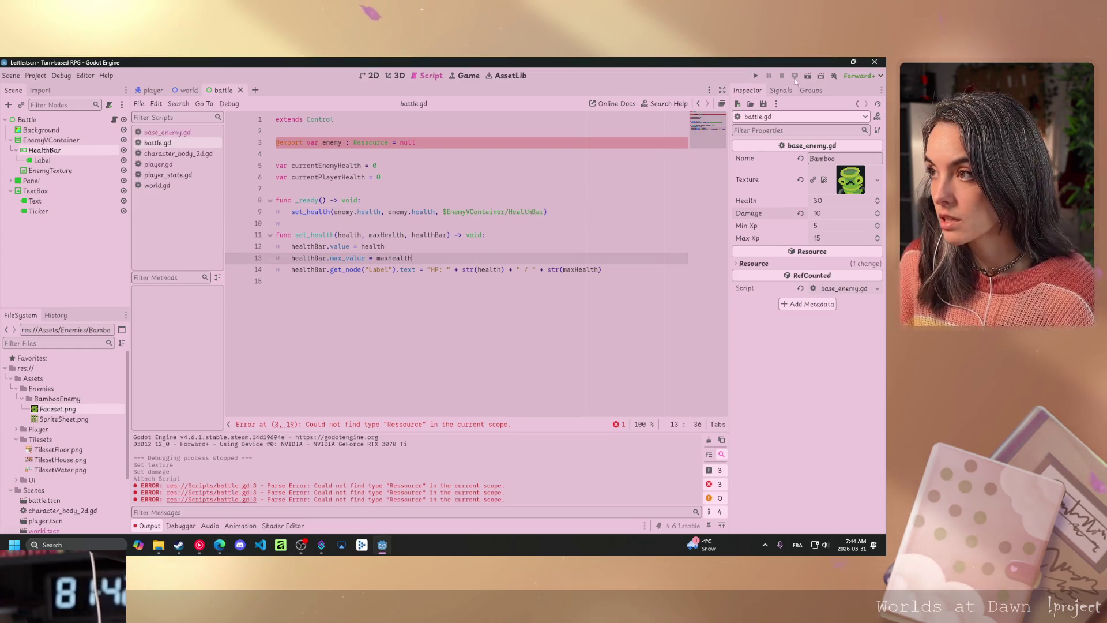
Run the game, see the parse error, and correct 'Ressource' to 'Resource' on line 3
key(F5)
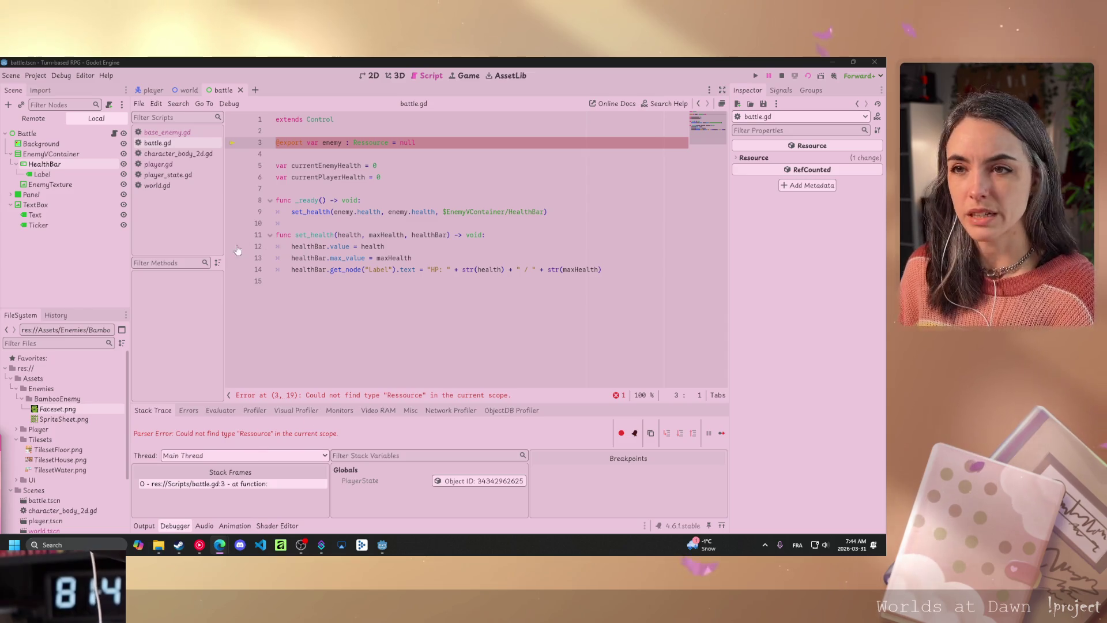
drag(302, 144, 271, 145)
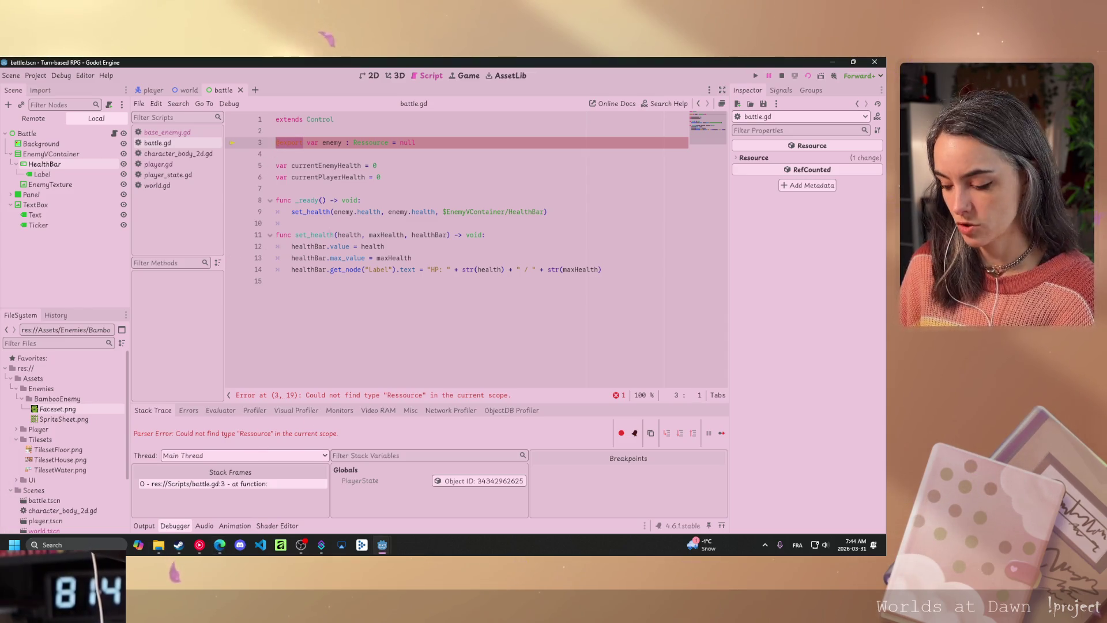
key(BackSpace)
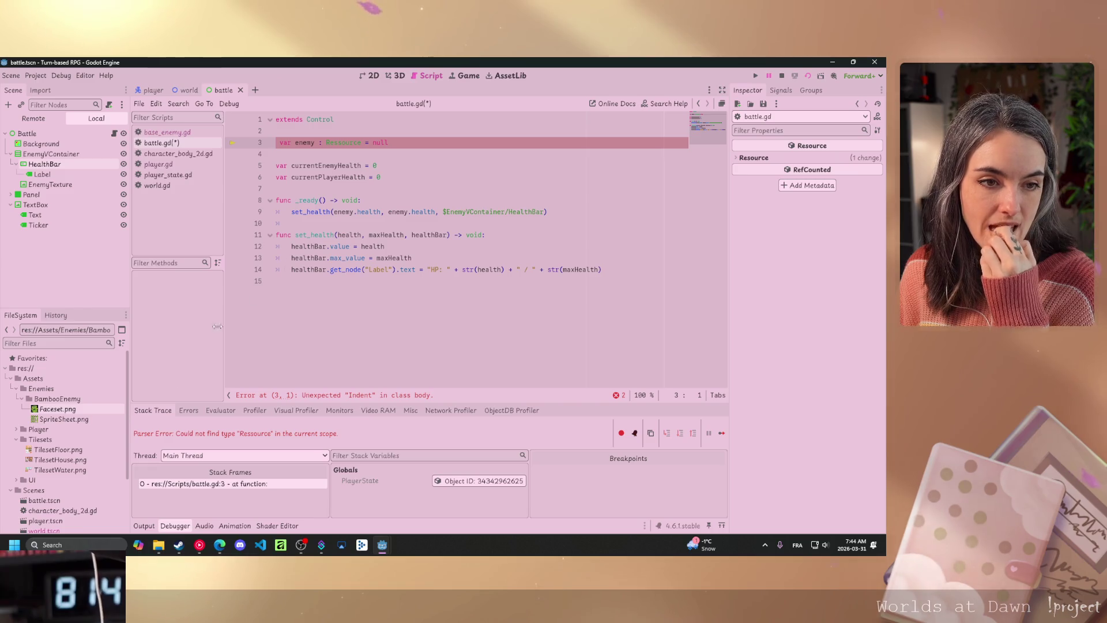
key(ctrl+z)
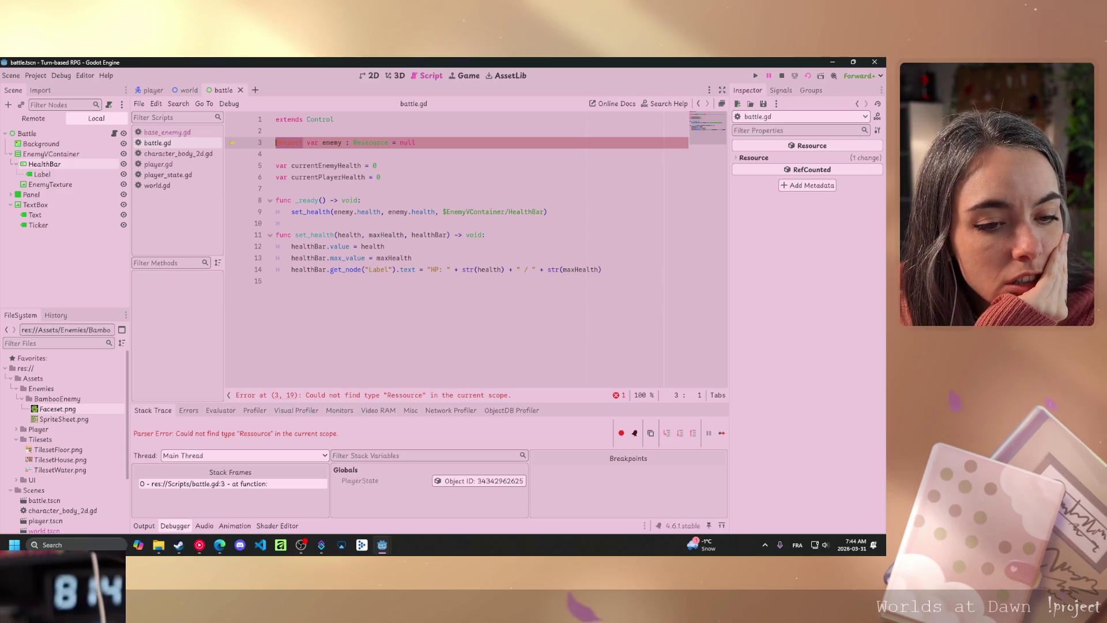
key(alt+Tab)
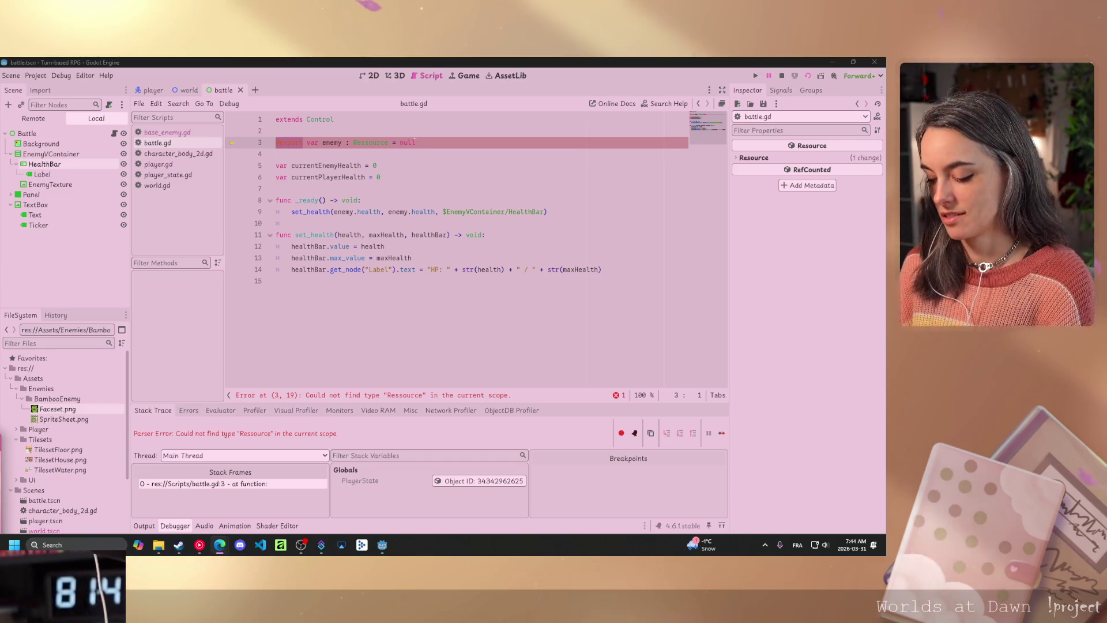
key(BackSpace)
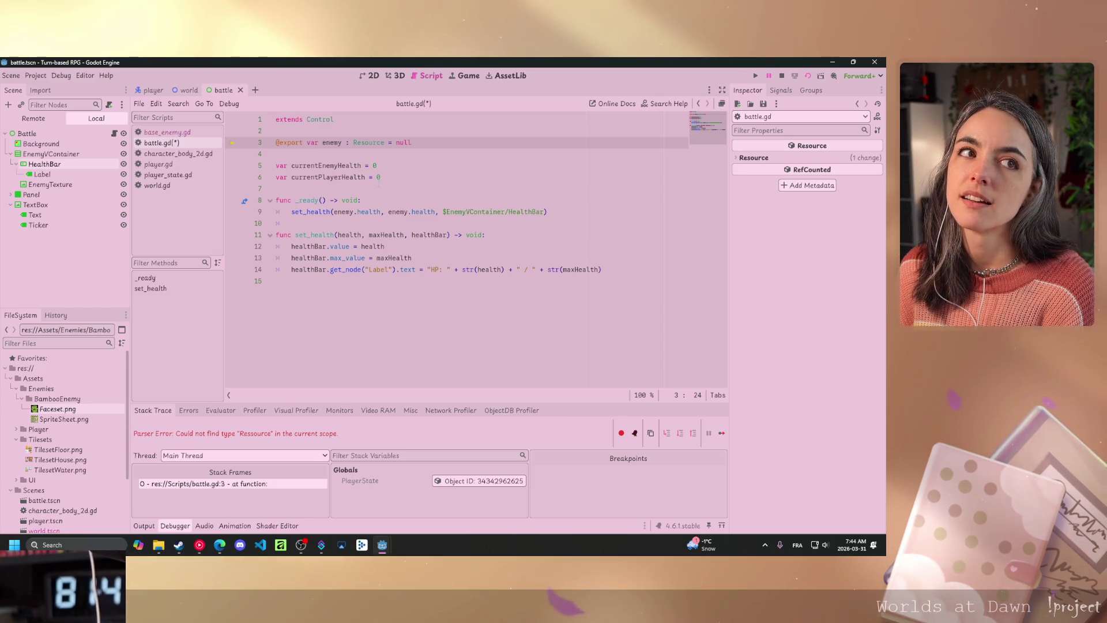
Save the corrected script, dismiss the file write error, stop the session and rerun the scene
key(Down)
key(Down)
key(Down)
key(ctrl+s)
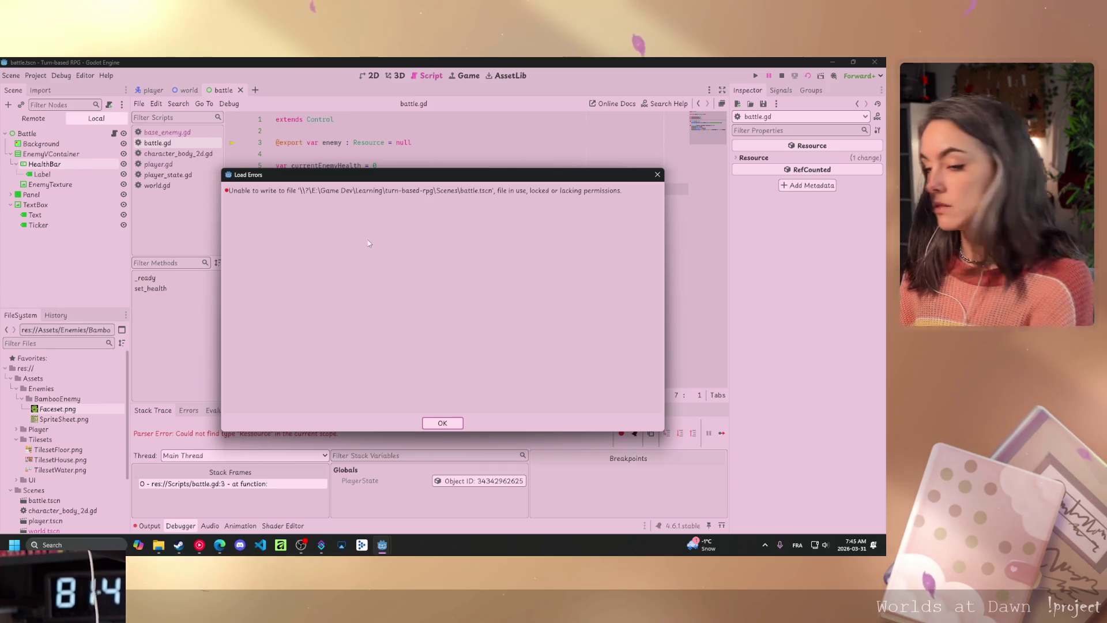
click(442, 423)
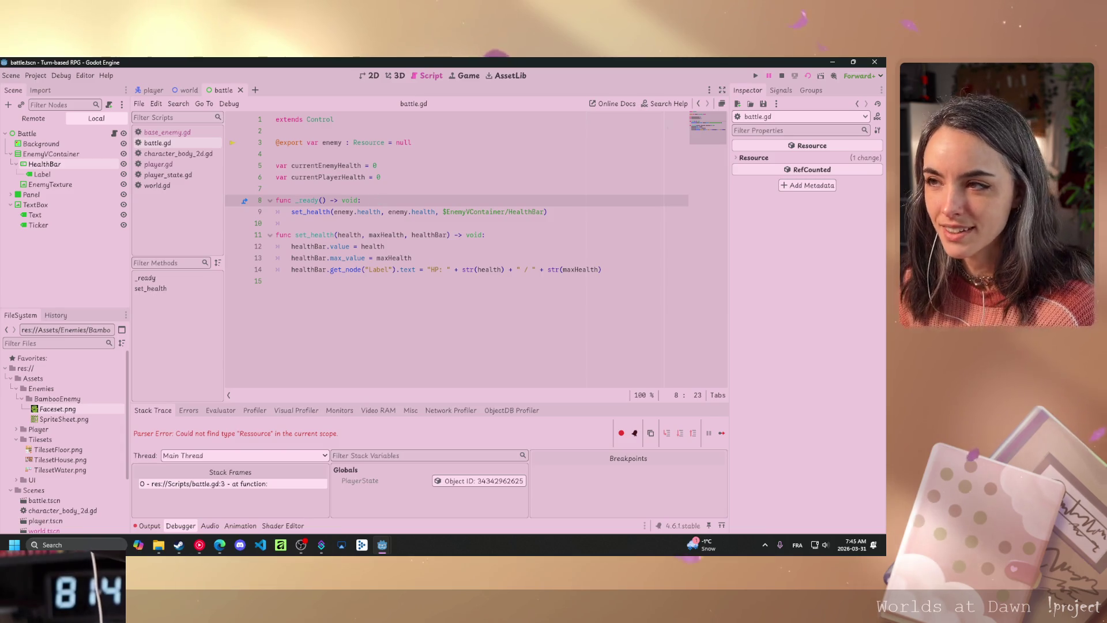
click(782, 76)
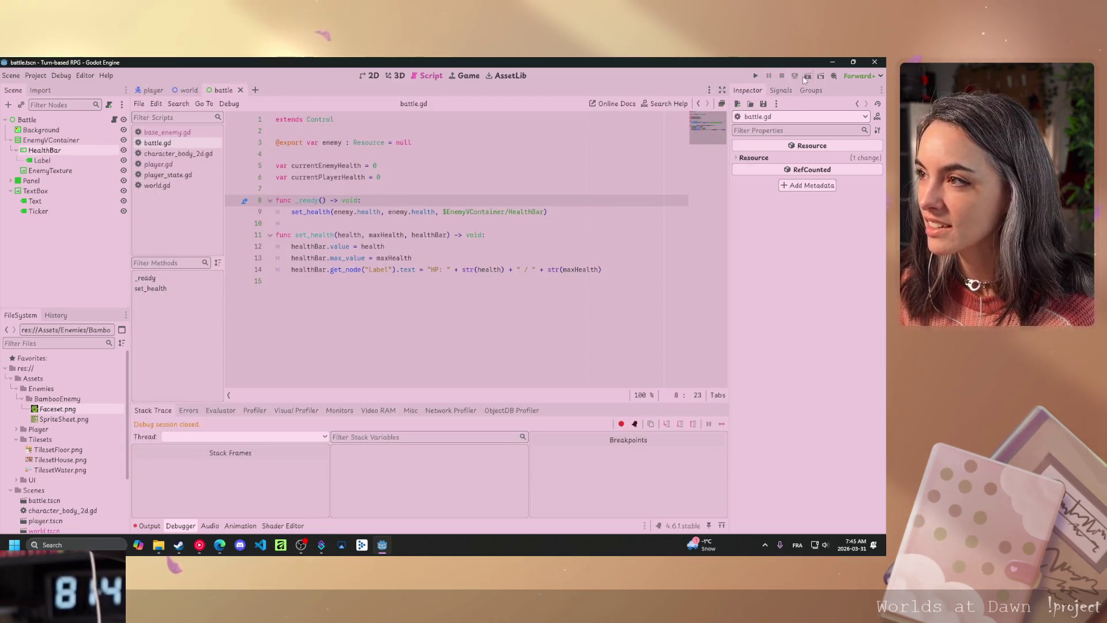
click(809, 76)
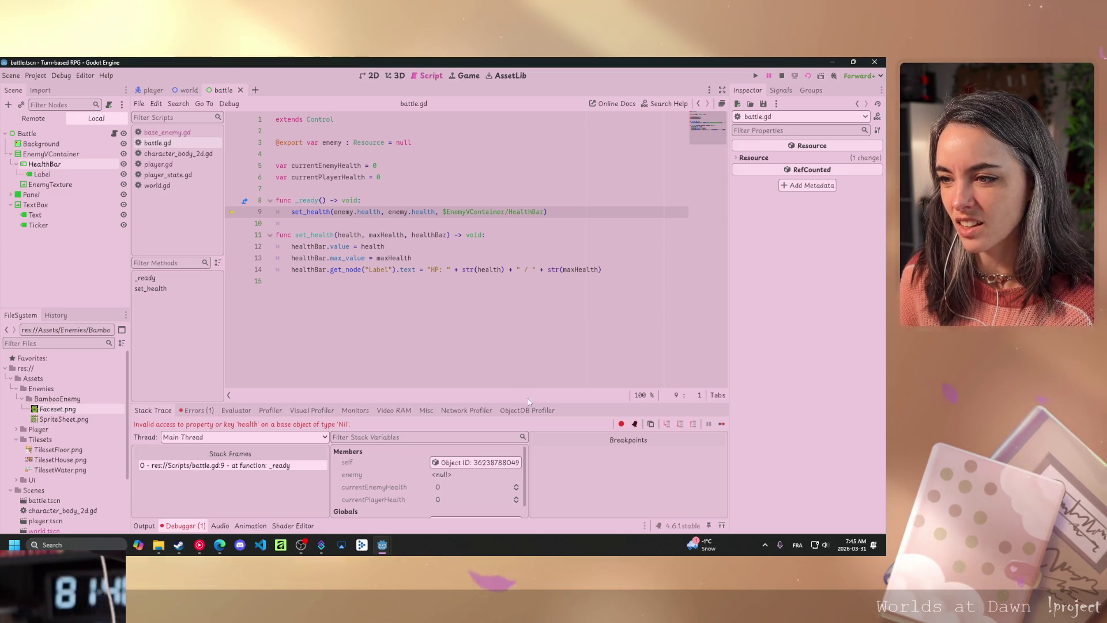
Read the Nil 'health' access error at line 9 and return to the script's last line
click(521, 303)
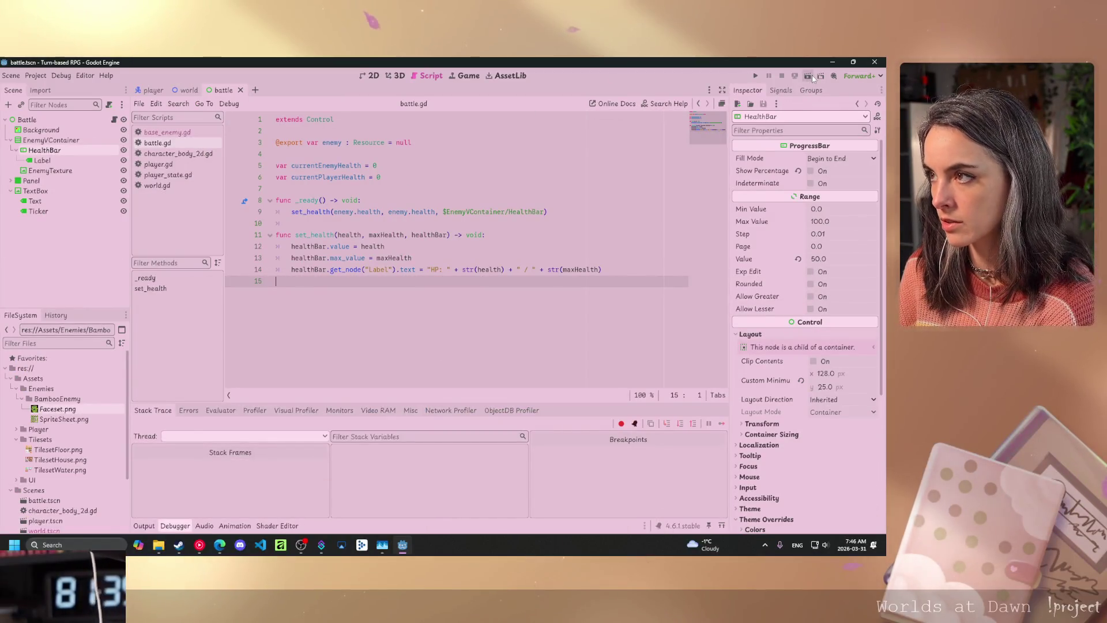
Rerun the game, toggle a line 9 breakpoint on and off, view the Errors list, then stop
click(812, 76)
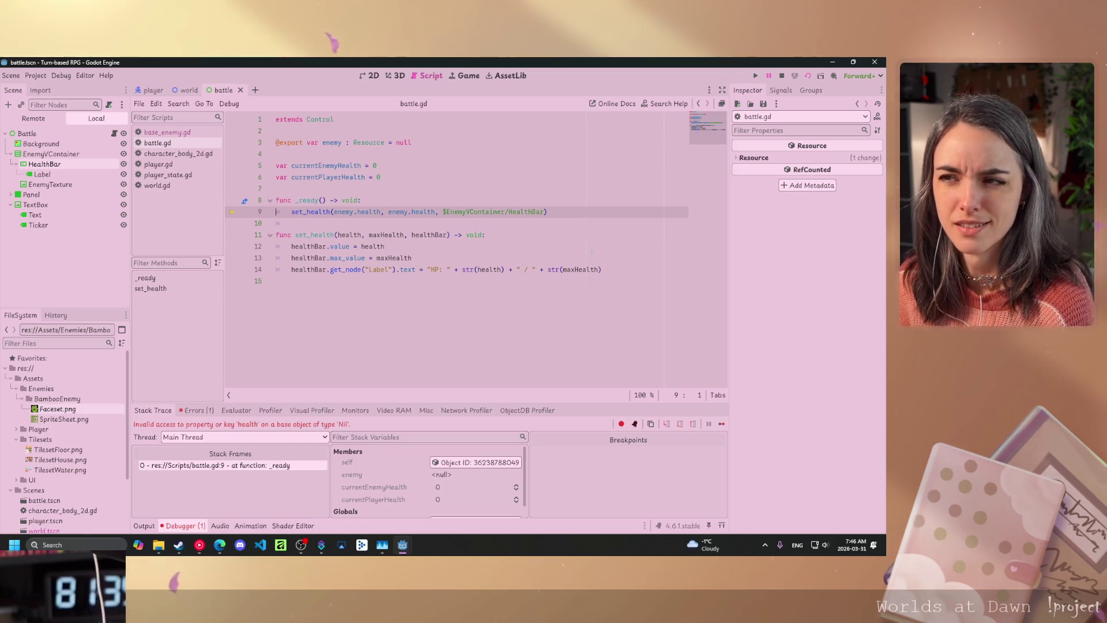
click(233, 212)
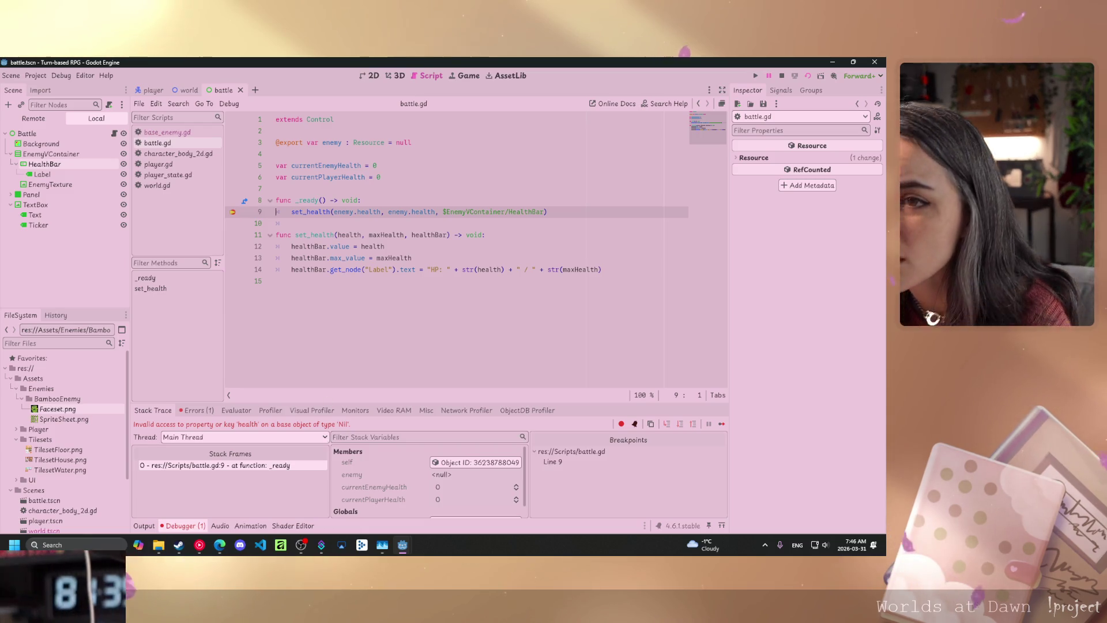
click(233, 212)
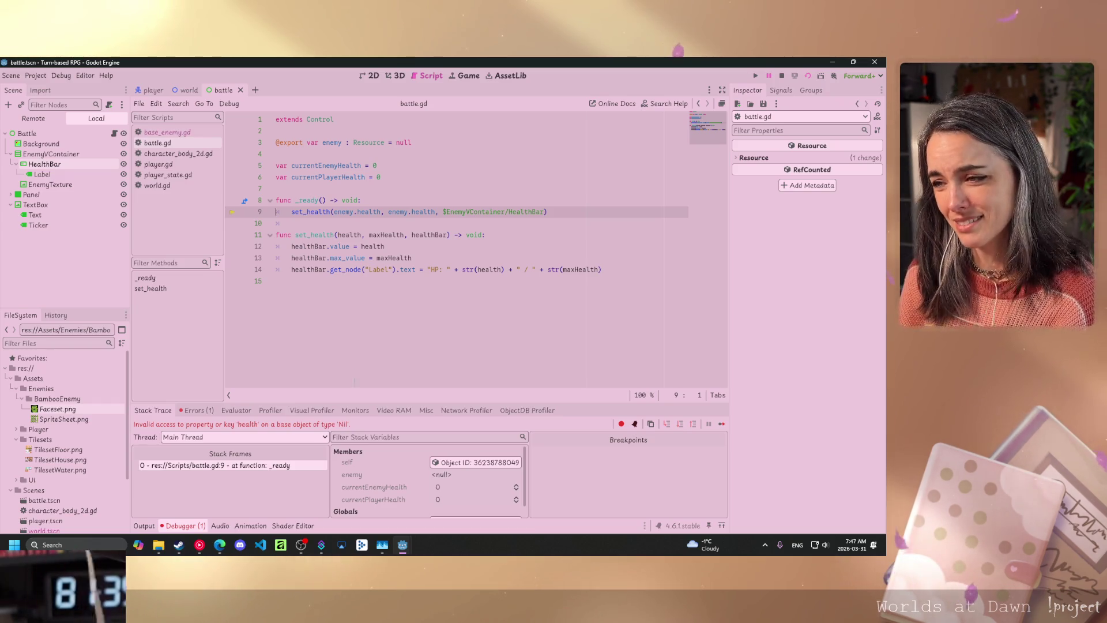
click(196, 410)
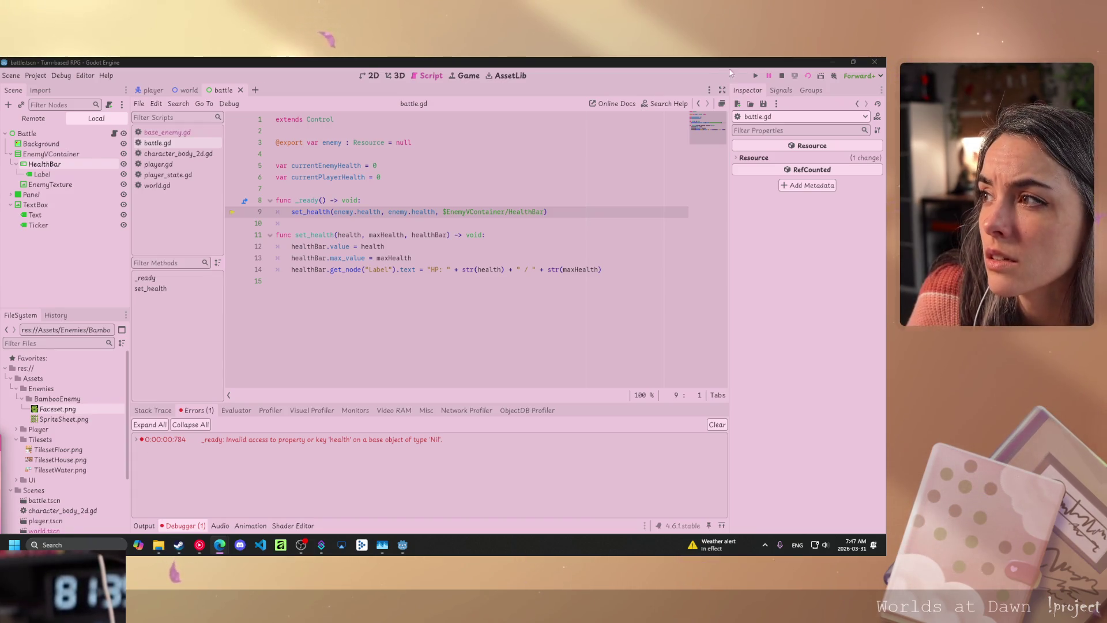
key(F8)
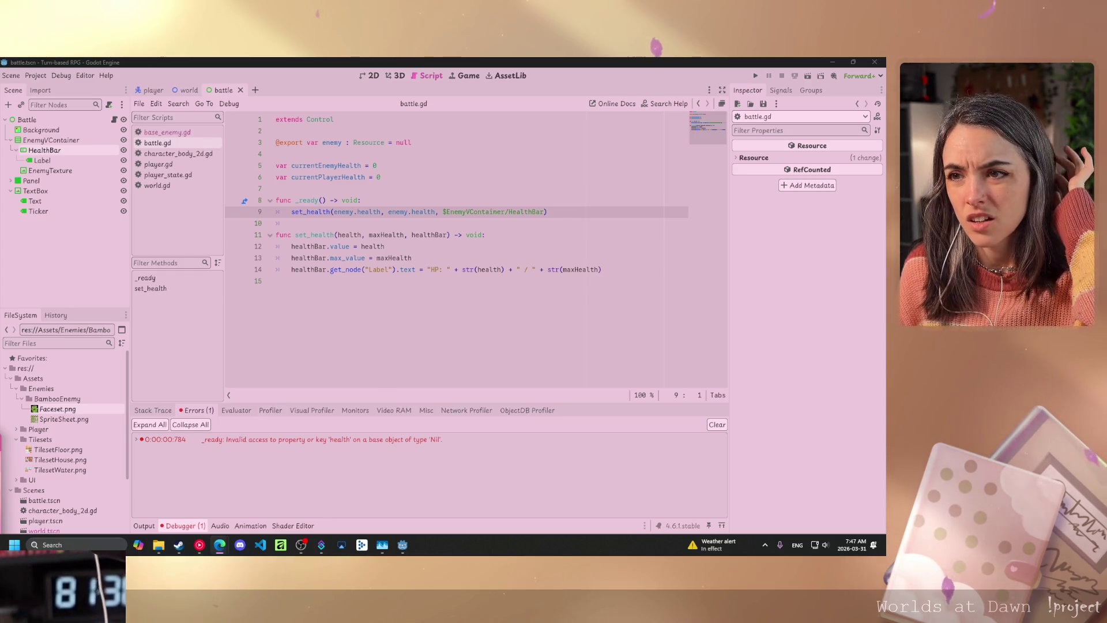
Type health, maxHealth and healthBar as Variant in the set_health signature on line 11
click(361, 234)
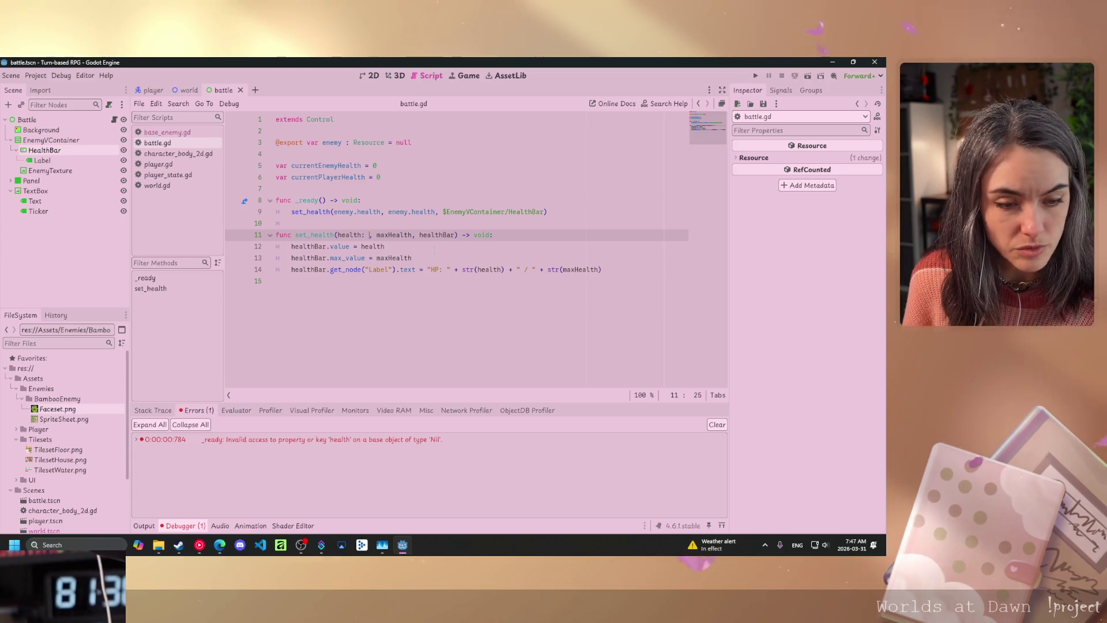
text(Variant)
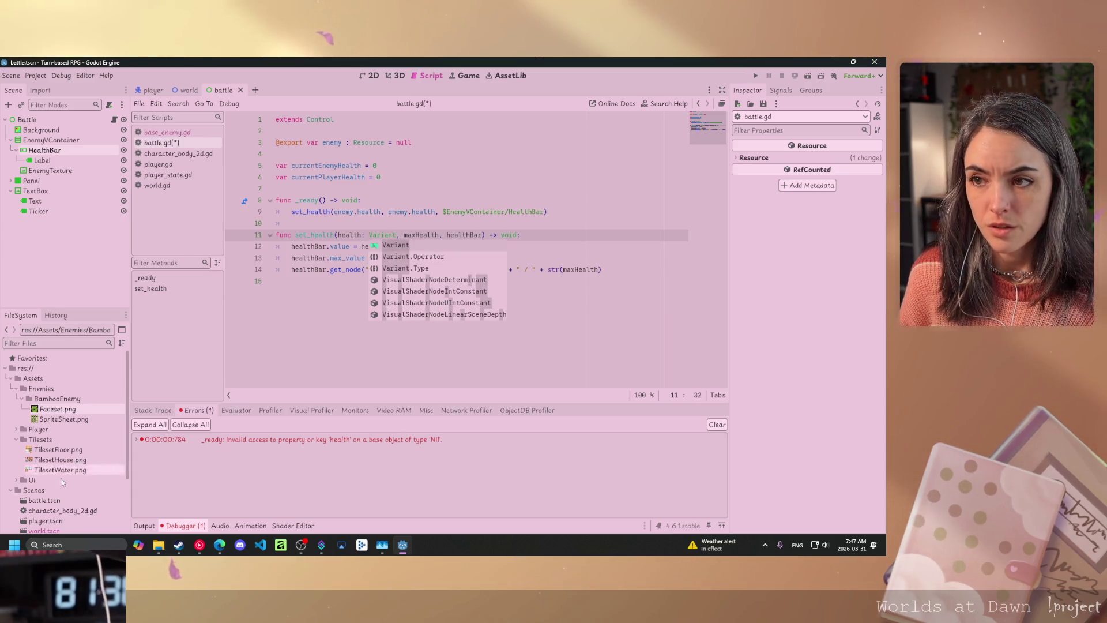
click(220, 545)
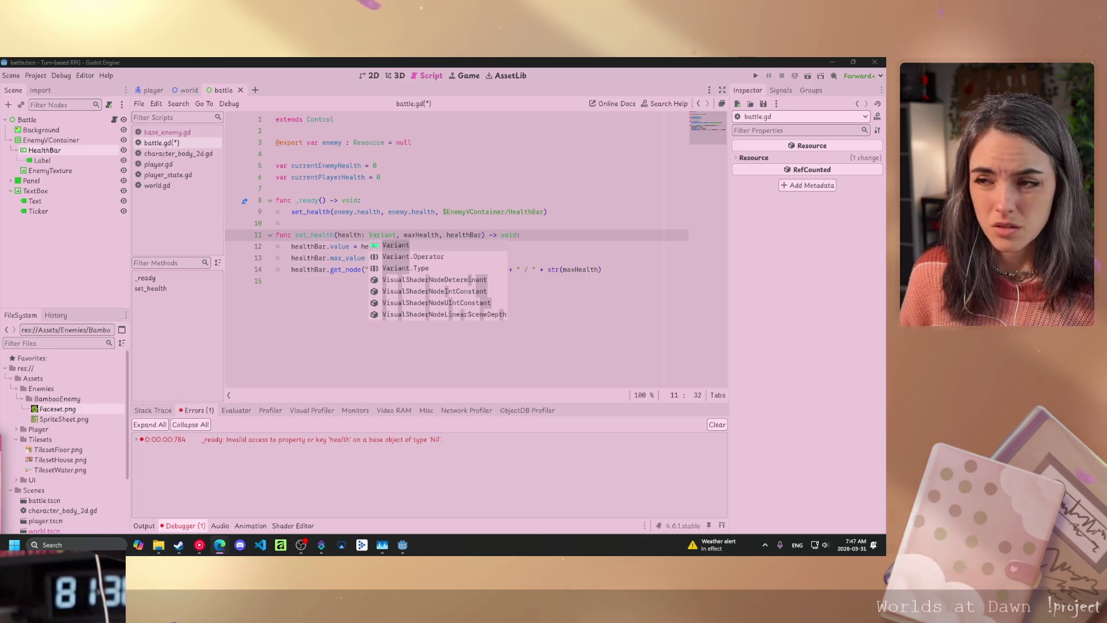
click(439, 235)
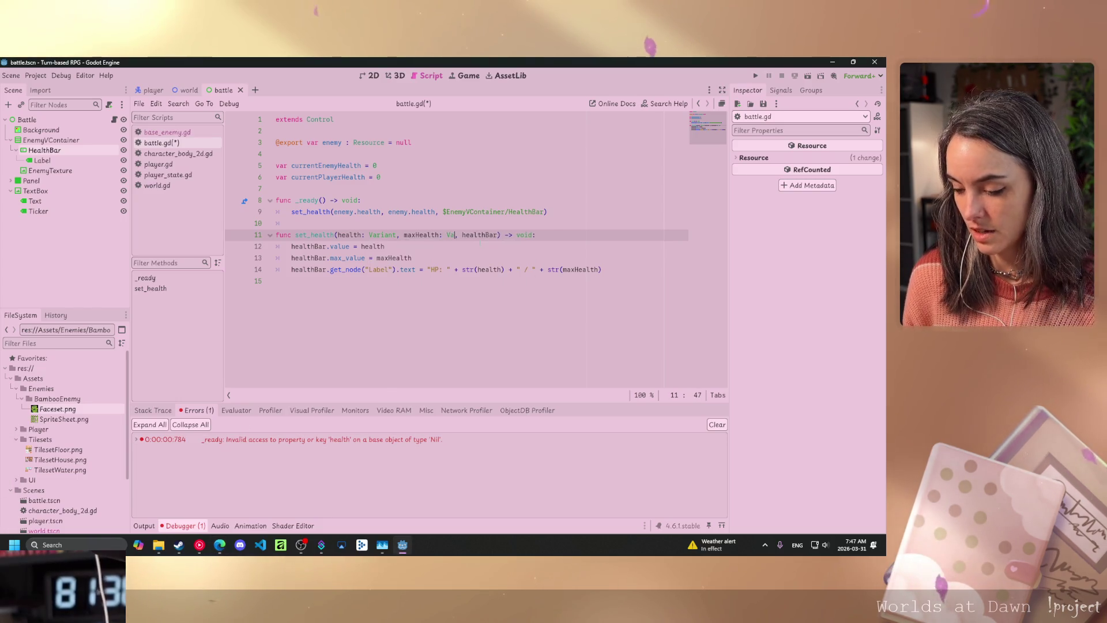
text(riant)
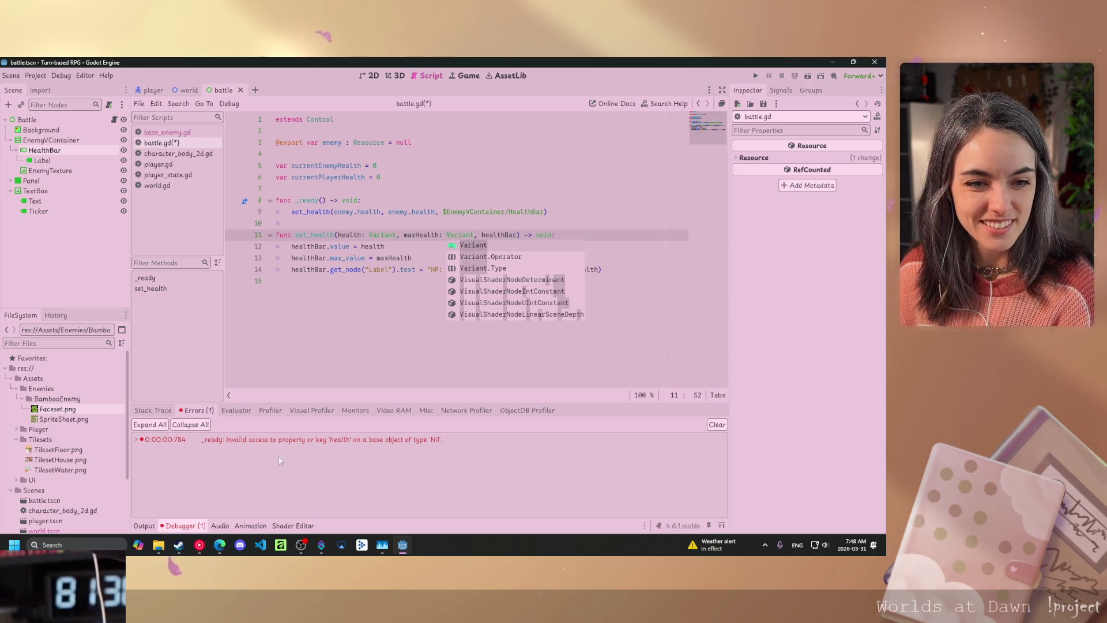
click(518, 235)
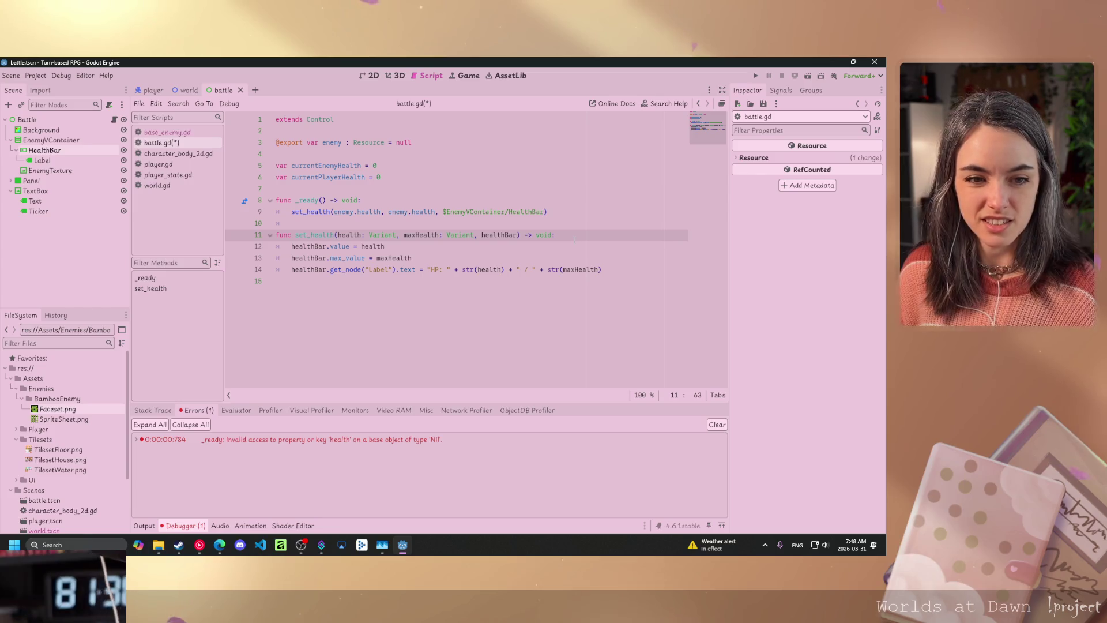
text(ariant)
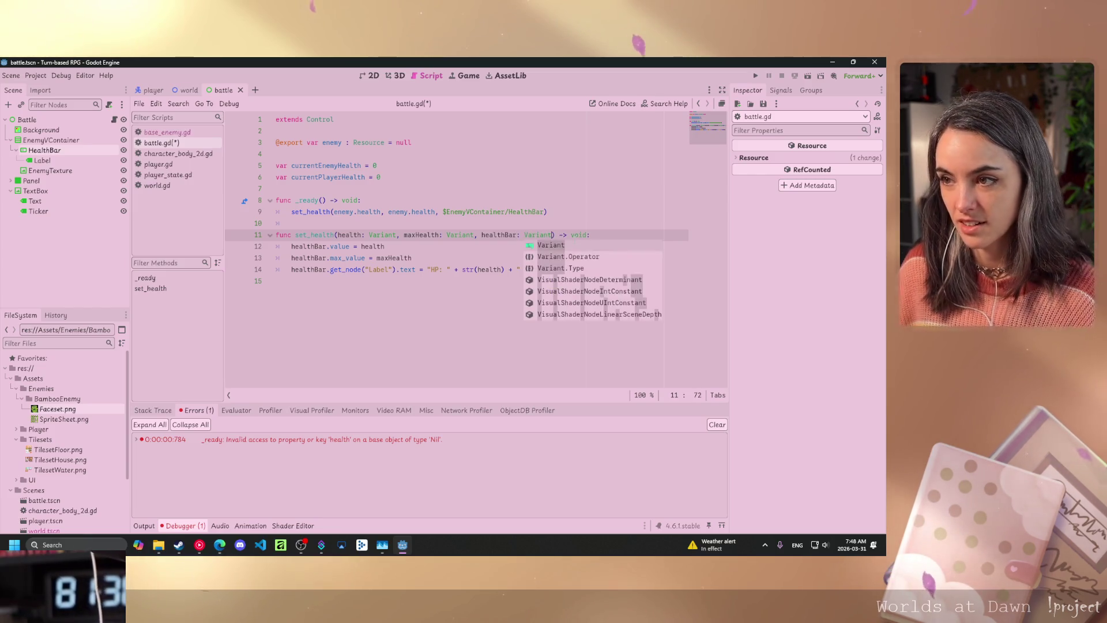
click(337, 235)
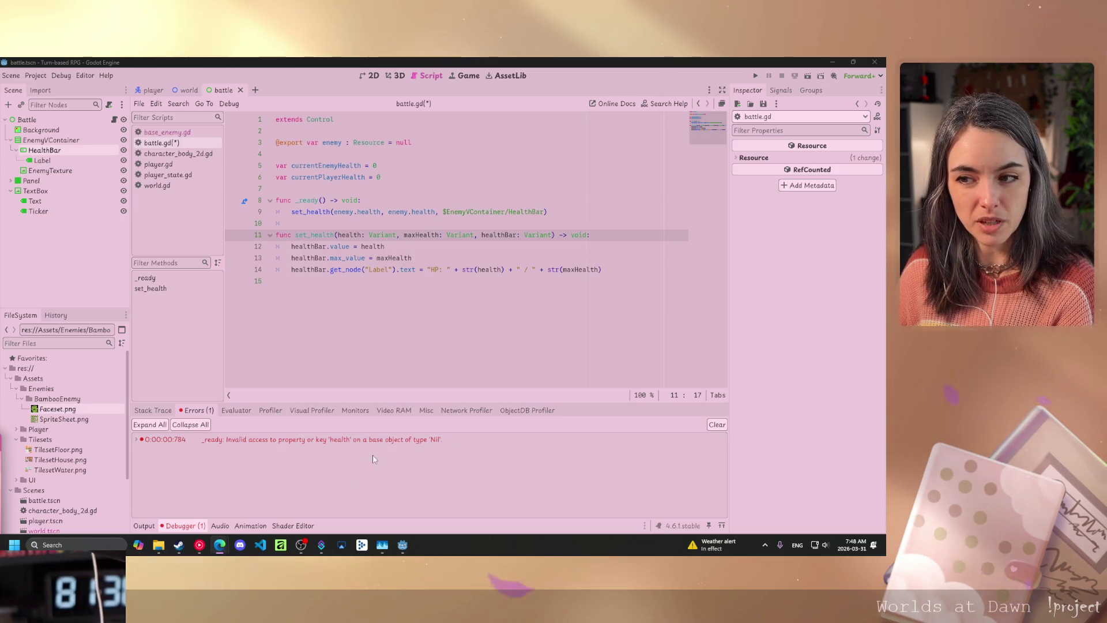
click(370, 212)
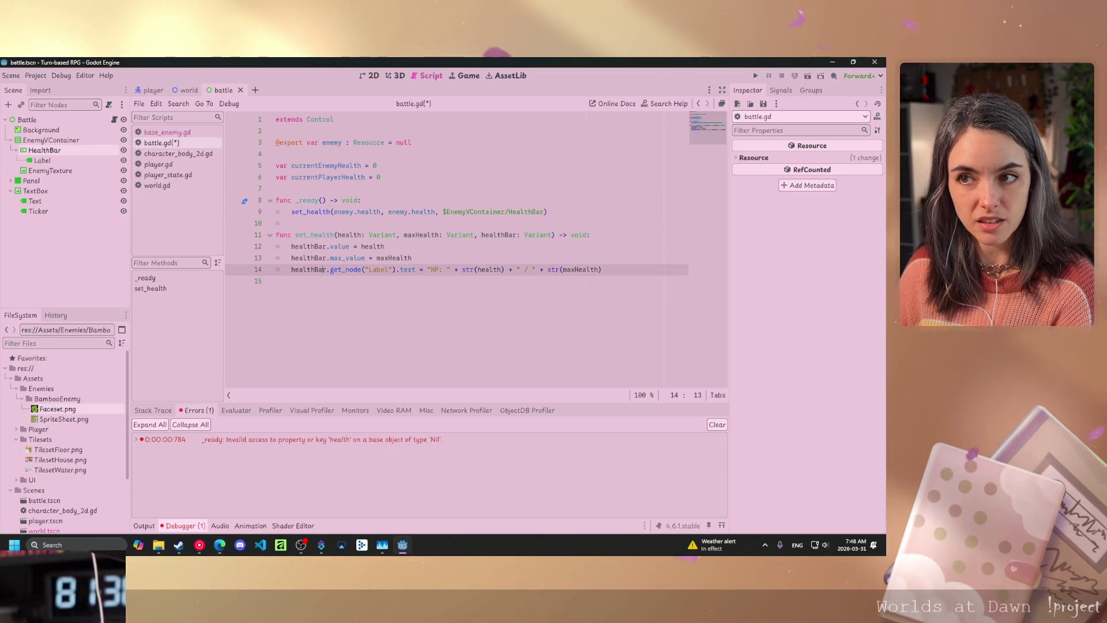
Save battle.gd after checking the label's health value, then rerun the battle (F6)
click(325, 269)
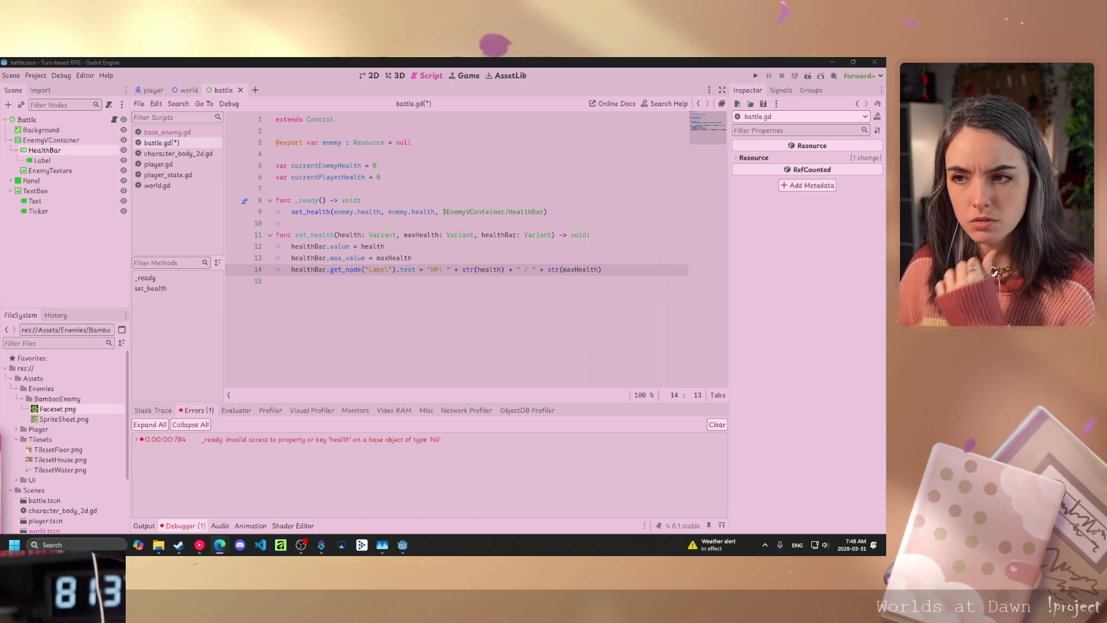
click(485, 271)
key(ctrl+s)
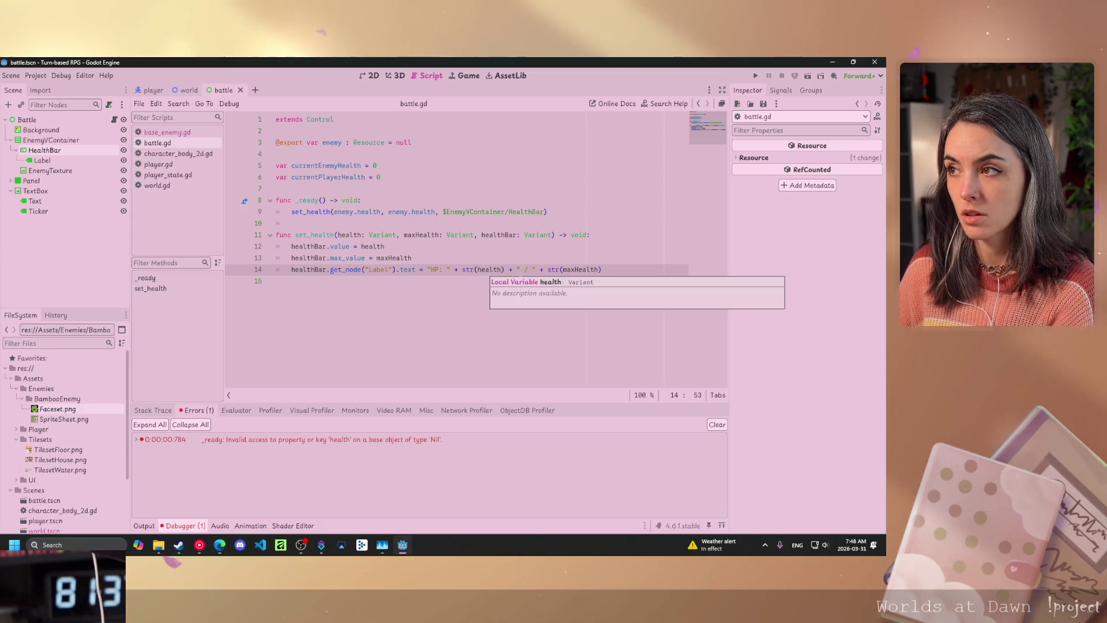
key(F6)
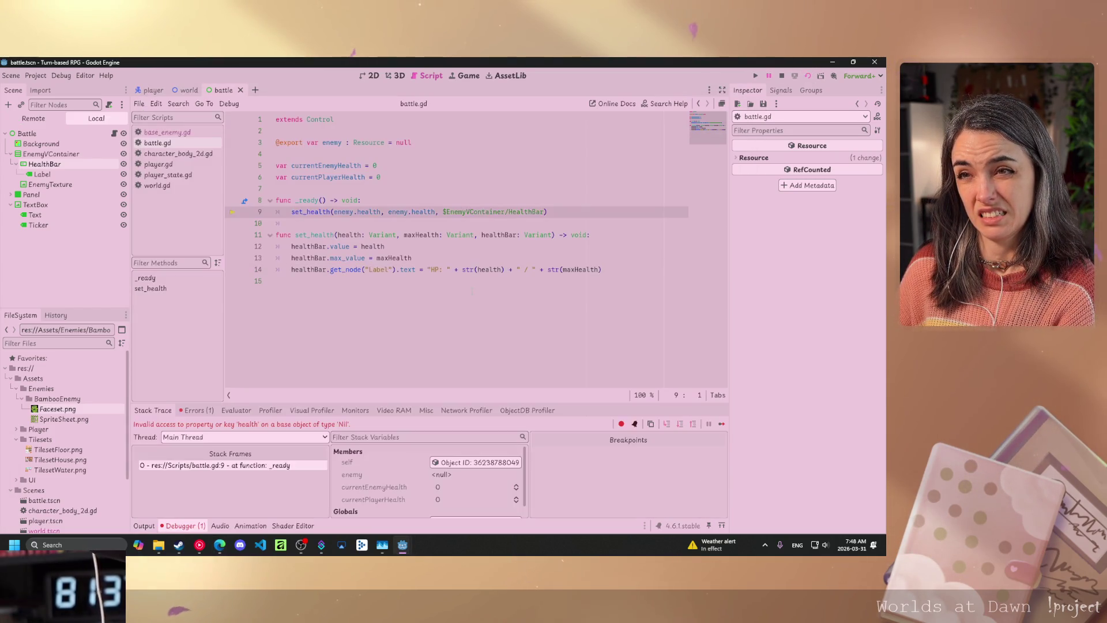
Stop the crashed debug session (F8) and place the cursor on empty line 10
key(F8)
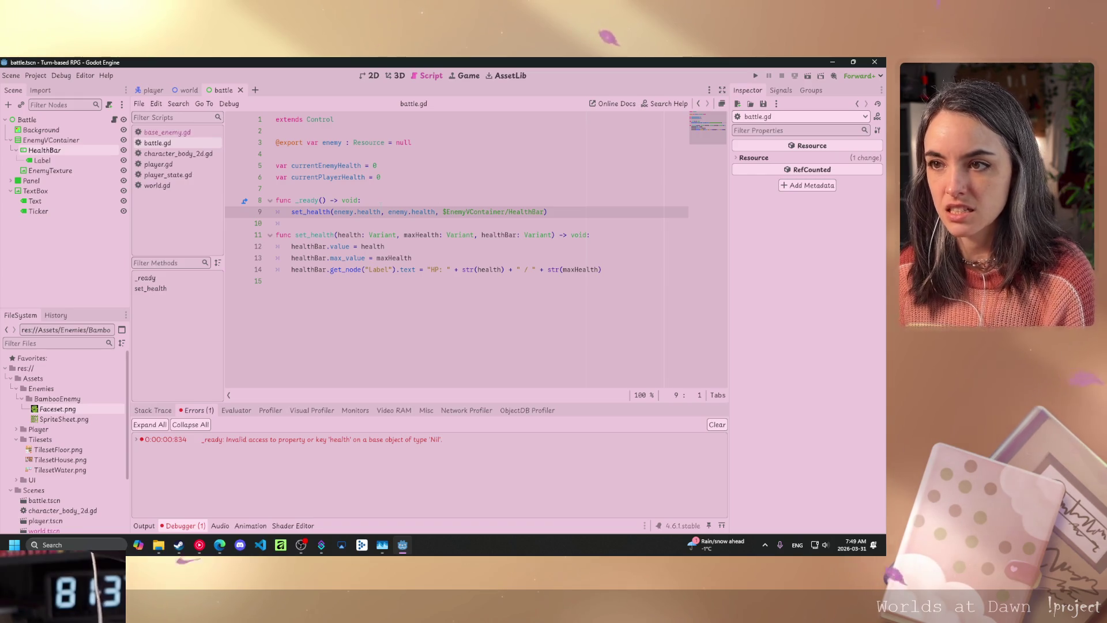
drag(382, 212, 290, 224)
click(290, 224)
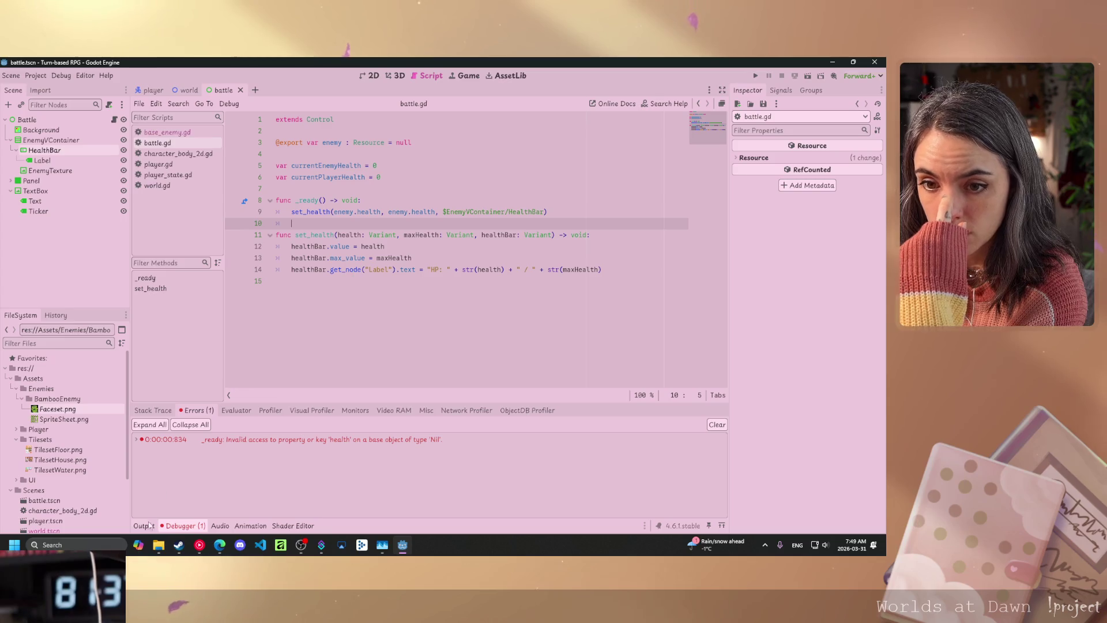
scroll(22, 438, down, 1)
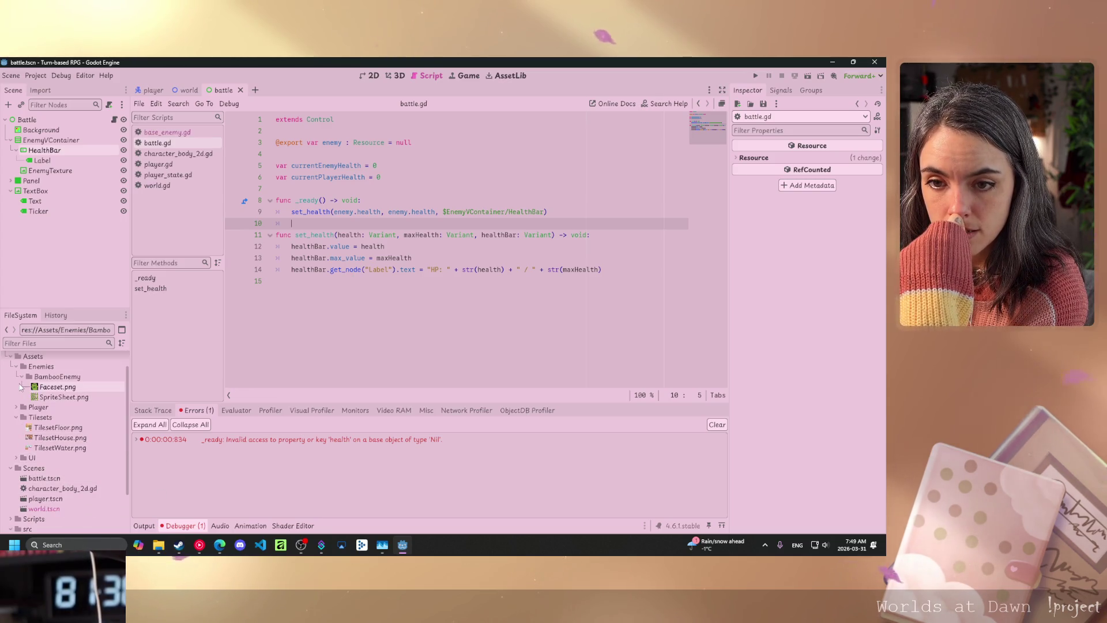
scroll(67, 506, down, 4)
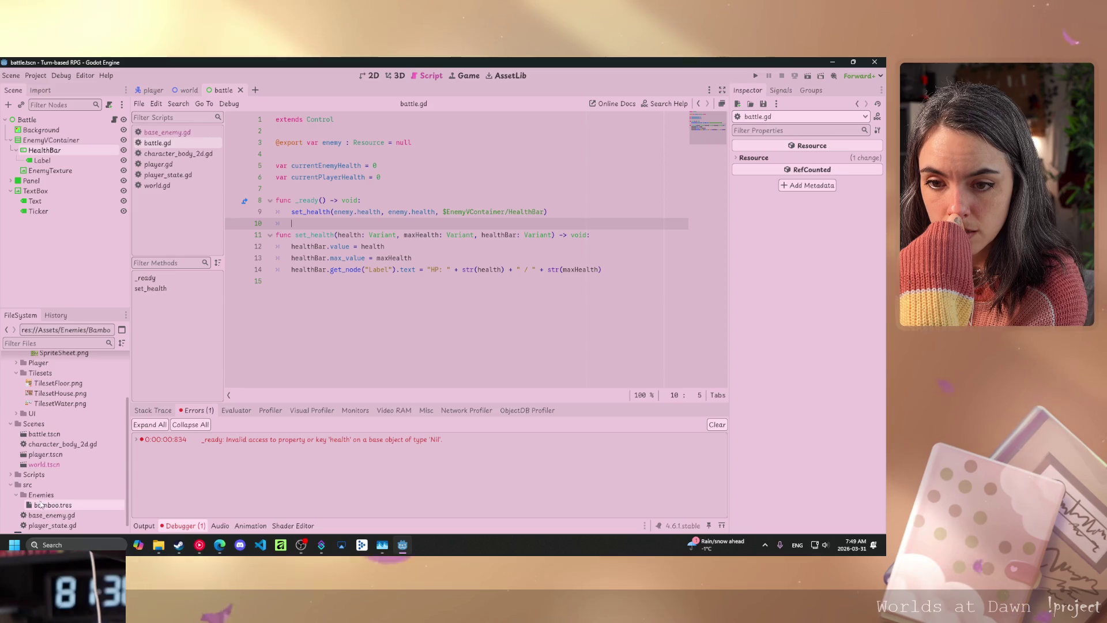
scroll(60, 502, down, 1)
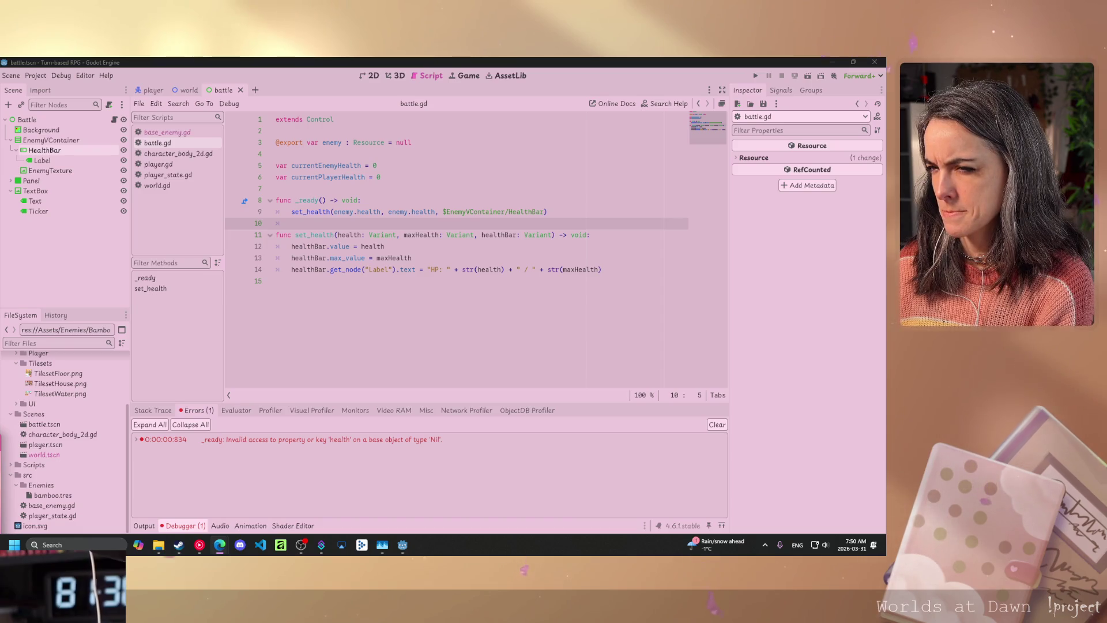
key(Up)
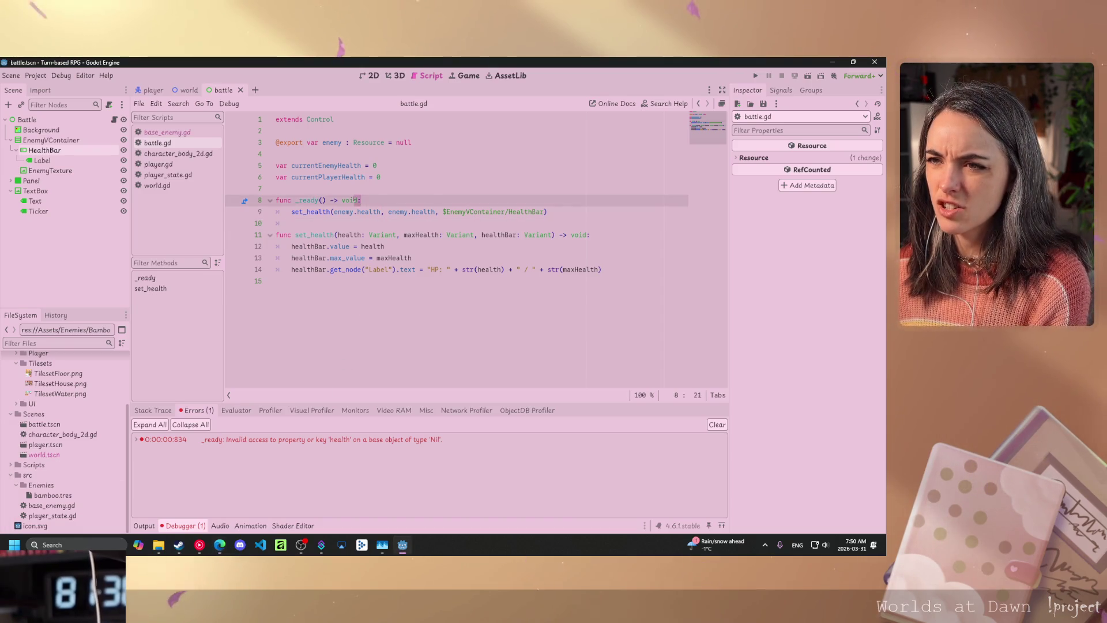
Inspect the enemy declaration and the enemy.health argument on line 9, undoing an accidental edit
key(Down)
click(378, 212)
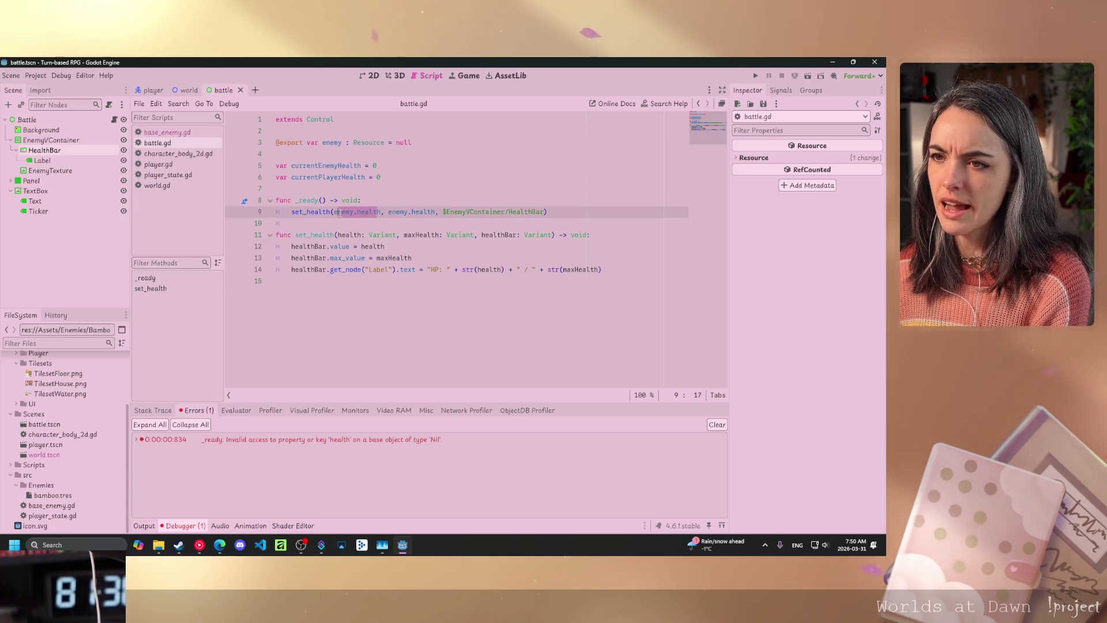
click(412, 143)
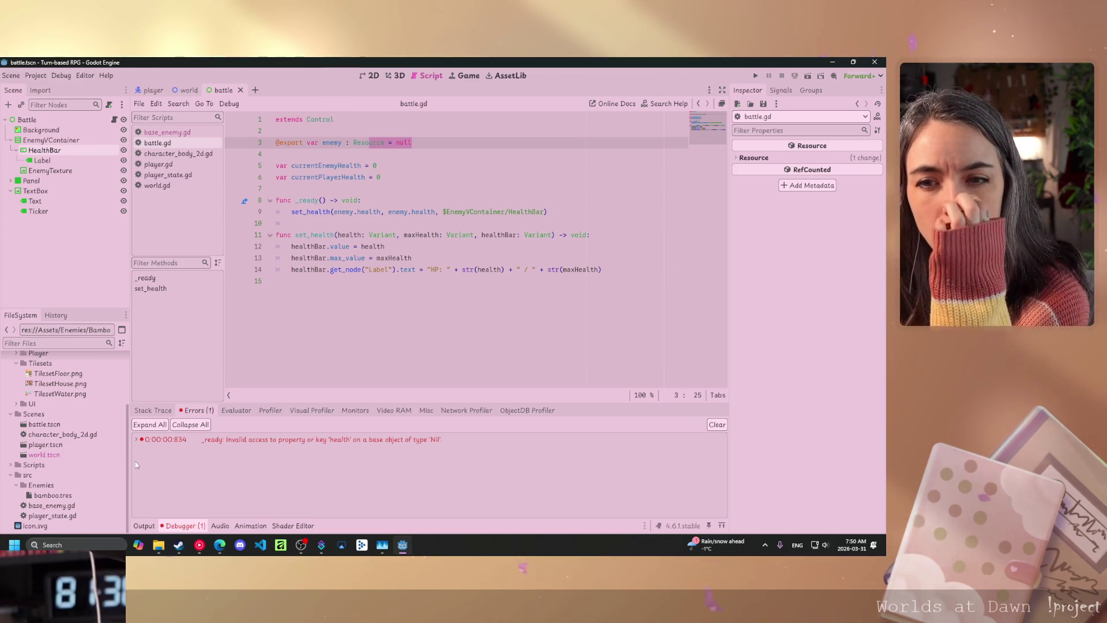
scroll(76, 475, up, 1)
scroll(77, 474, up, 1)
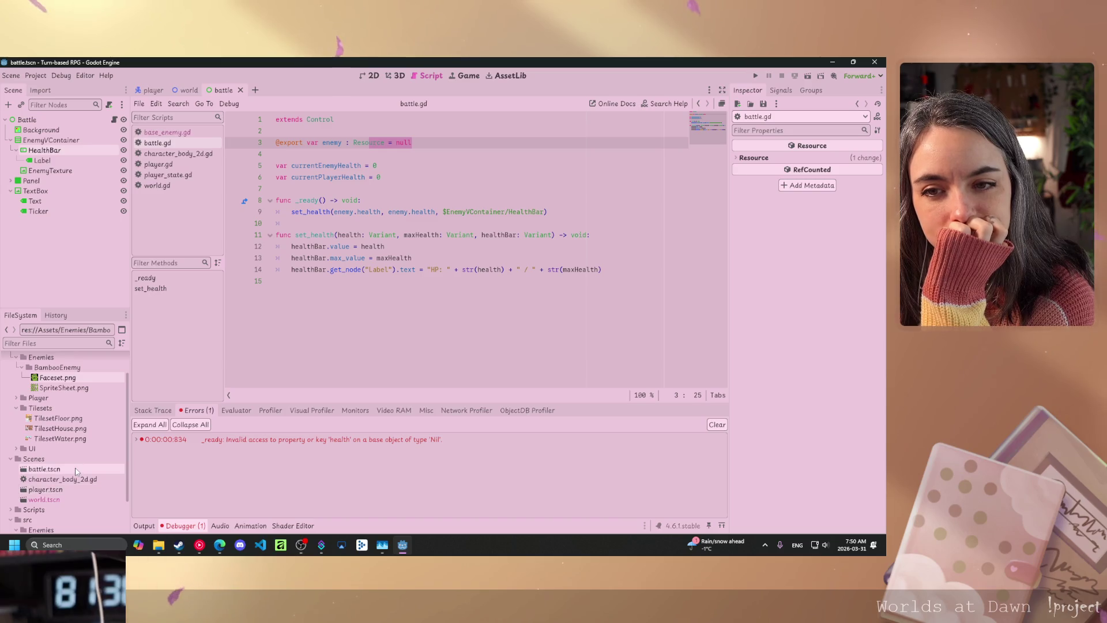
scroll(76, 465, up, 1)
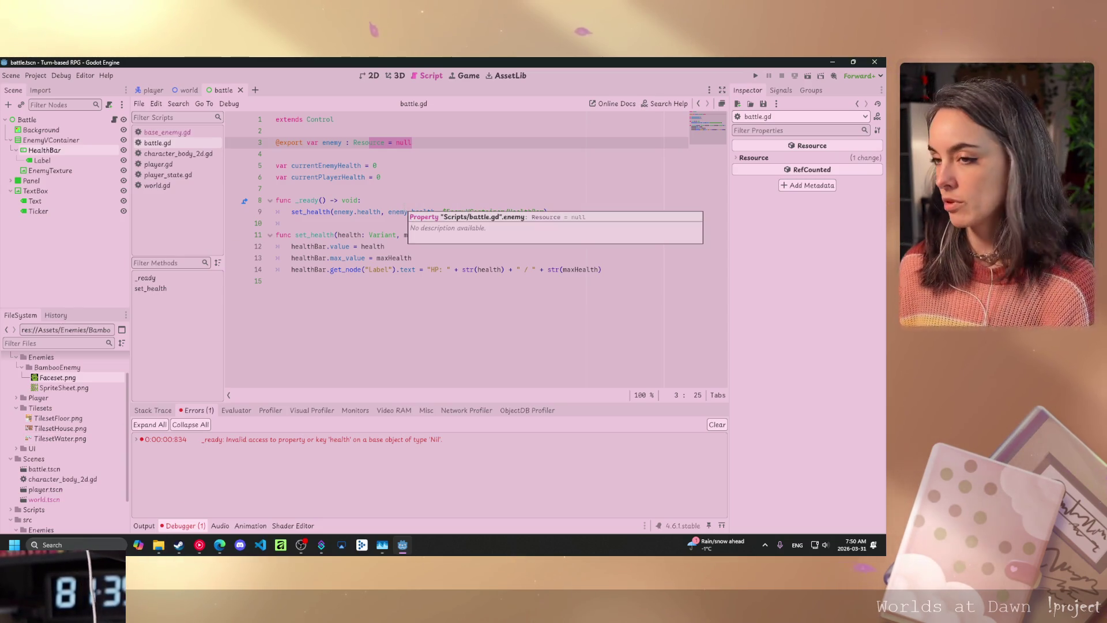
click(387, 211)
double_click(367, 211)
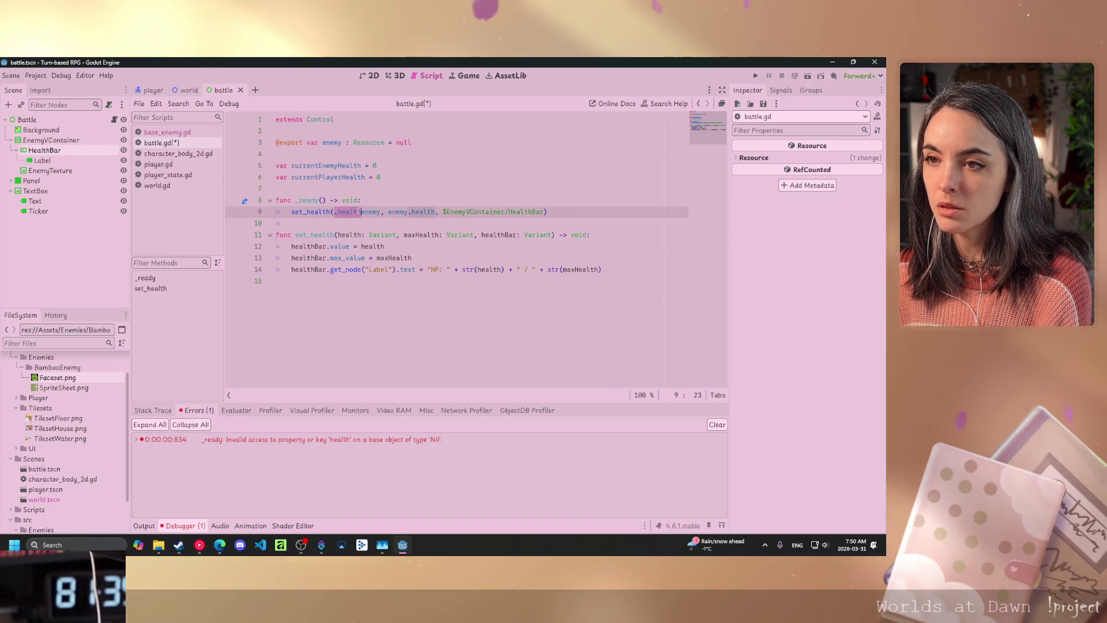
key(ctrl+z)
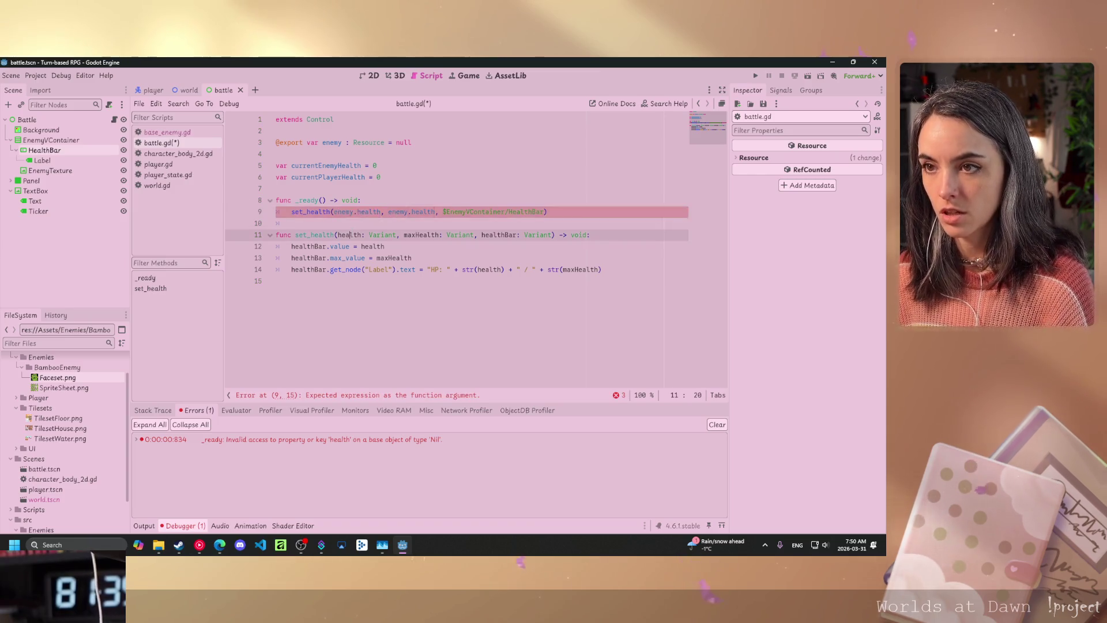
key(Down)
key(Down)
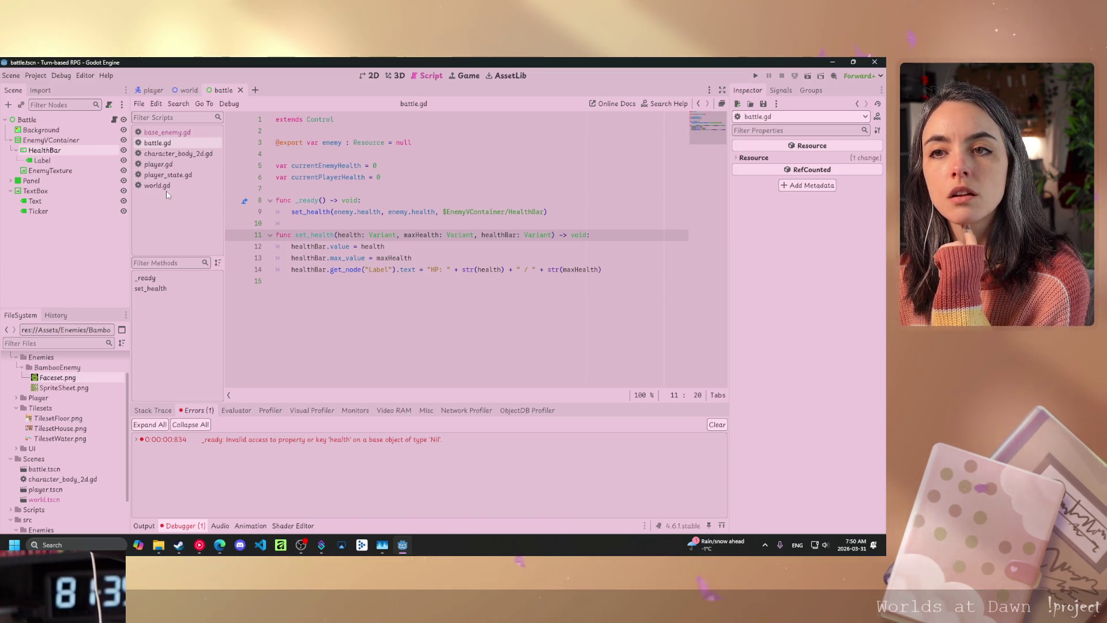
Switch to the base_enemy.gd script in the Scripts list
click(161, 133)
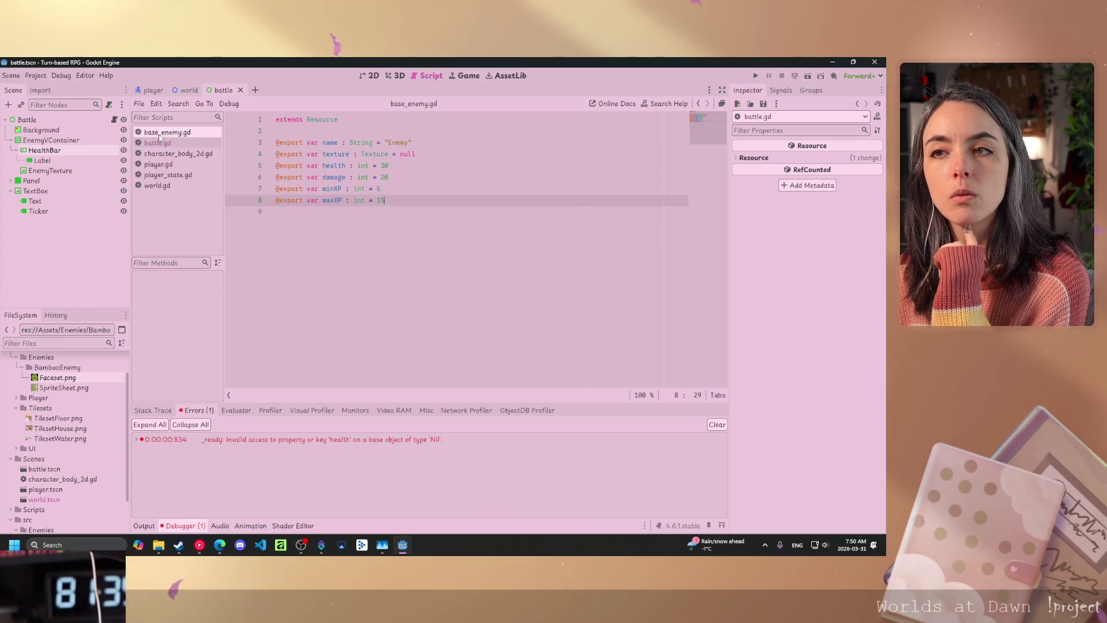
Return to battle.gd from the Scripts list
click(158, 143)
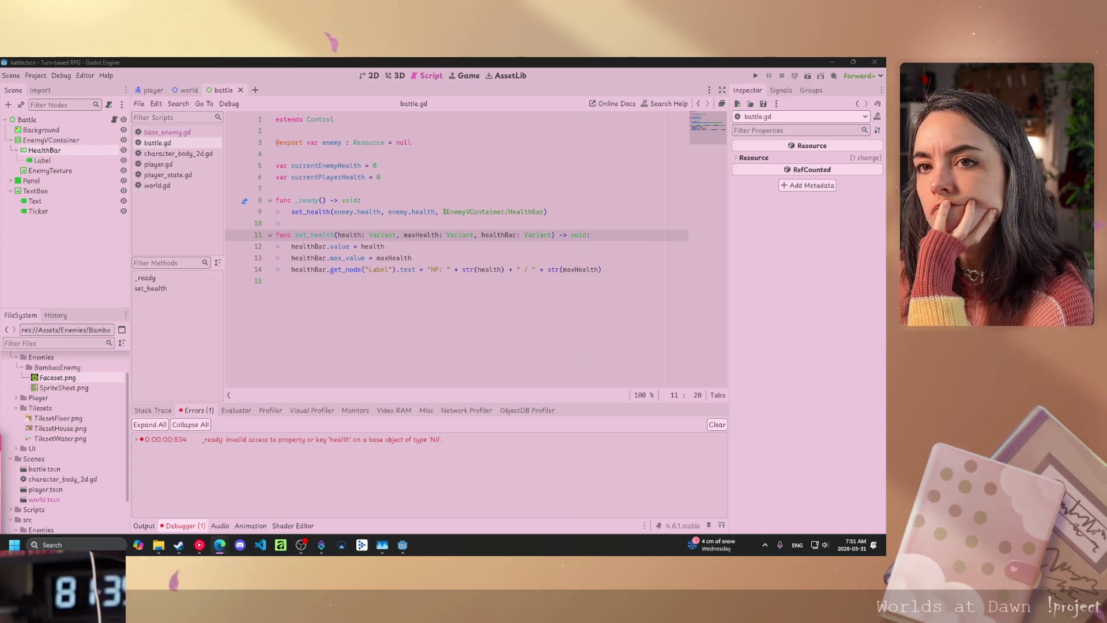
Assign bamboo.tres to the Battle node's Enemy property, save the scene and run it
click(29, 119)
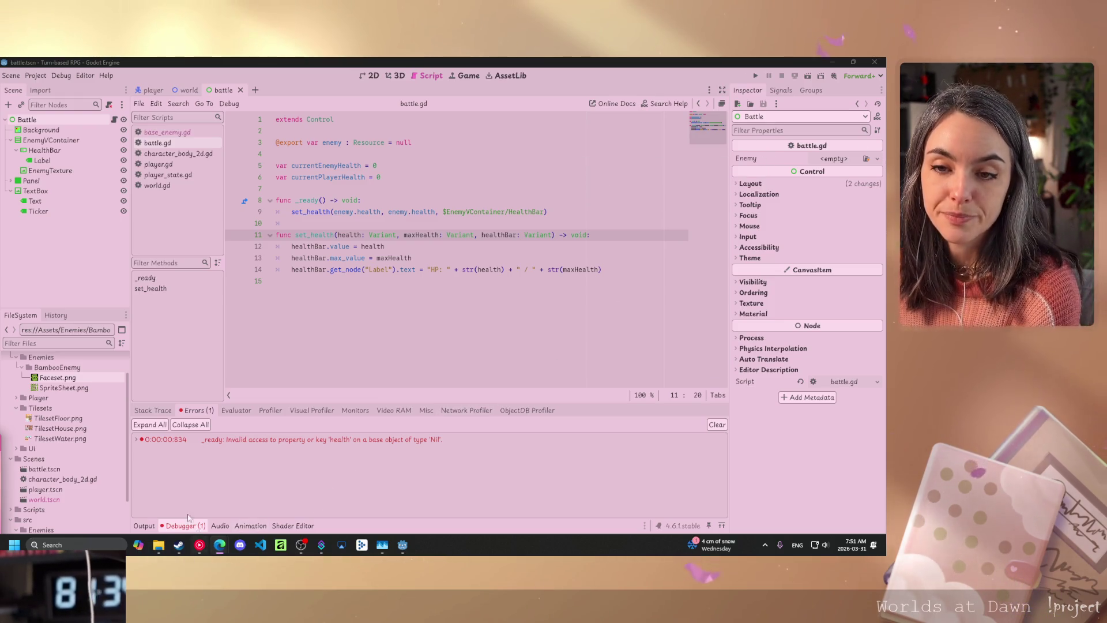
scroll(55, 485, down, 2)
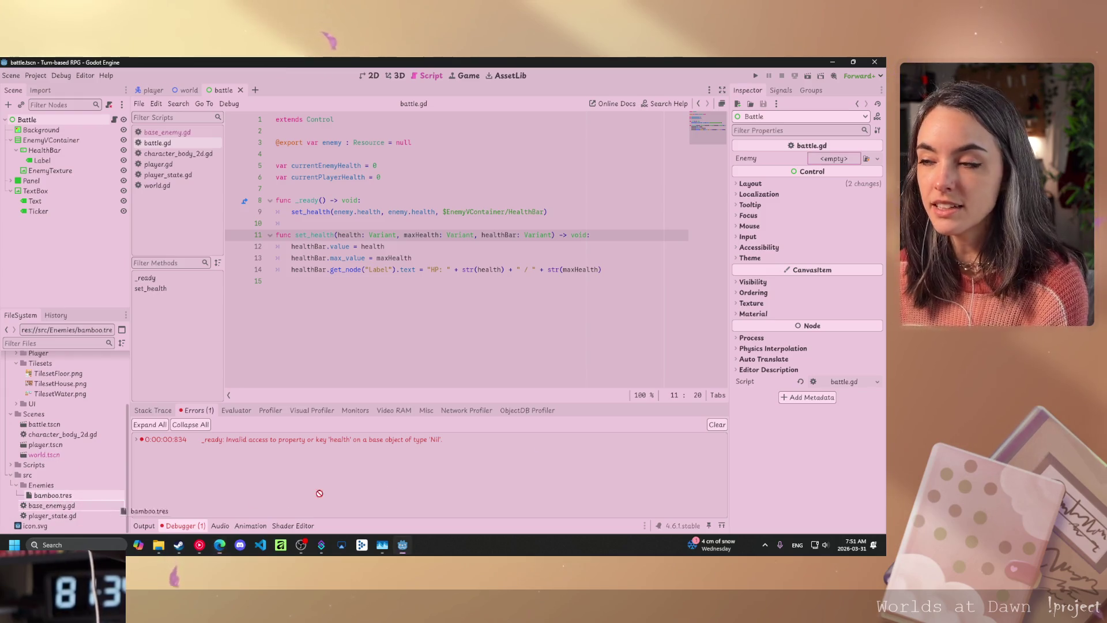
drag(52, 496, 835, 161)
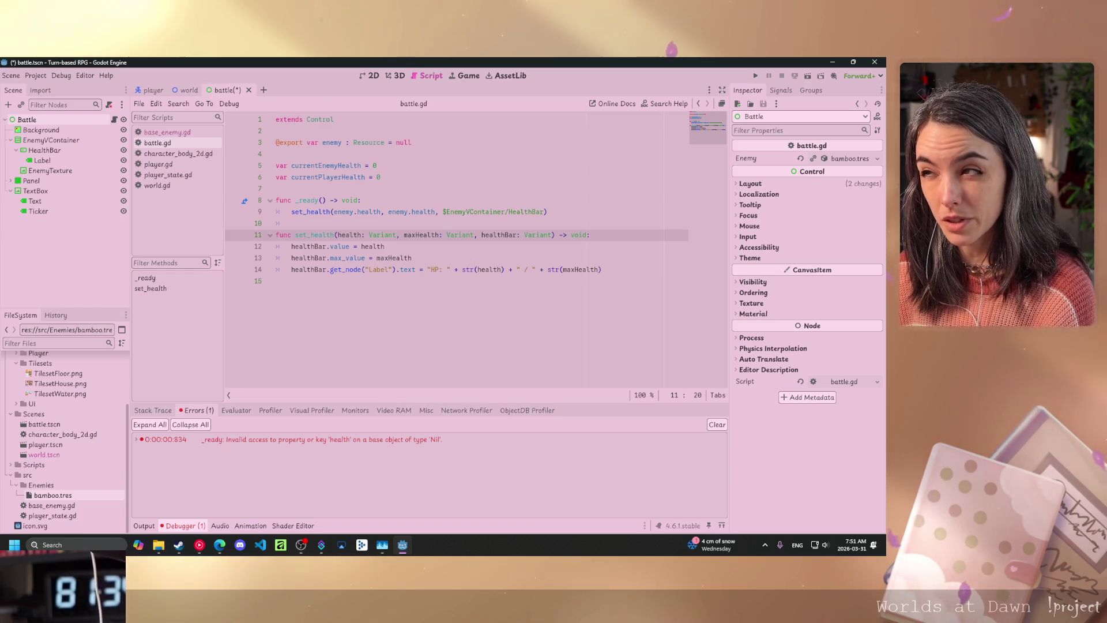
click(372, 200)
key(ctrl+s)
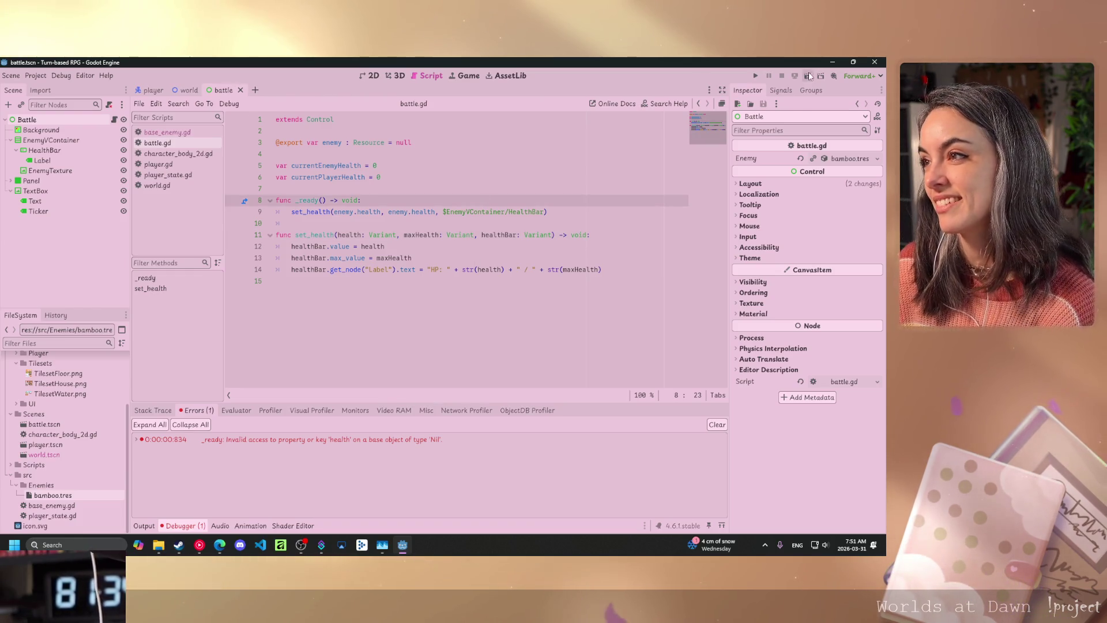
click(809, 77)
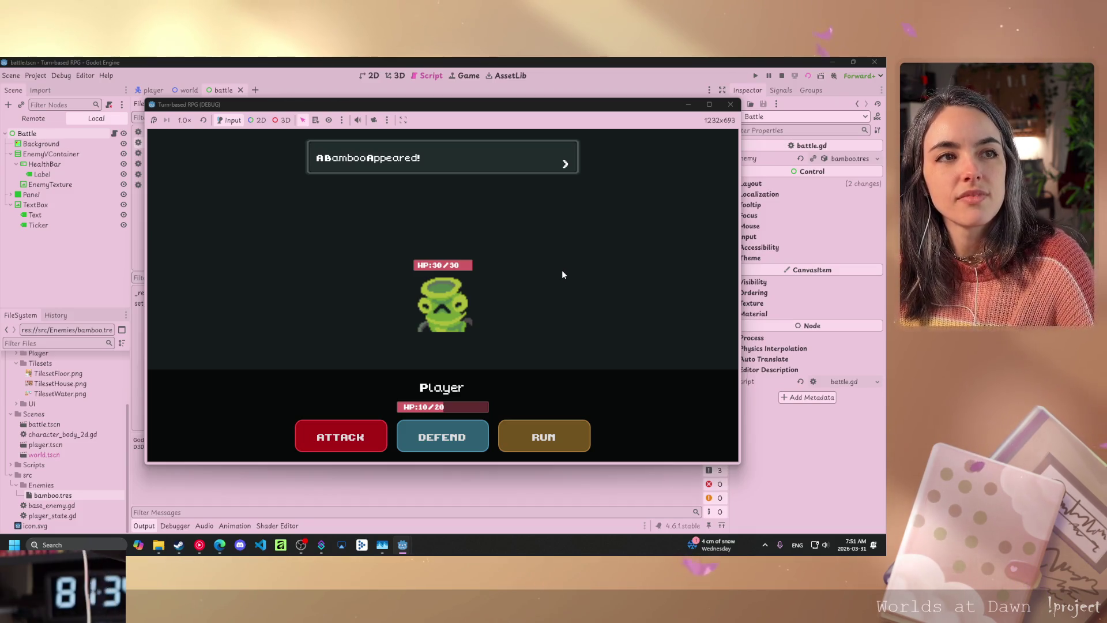
Close the running game after checking the bamboo enemy's HP bar
click(730, 105)
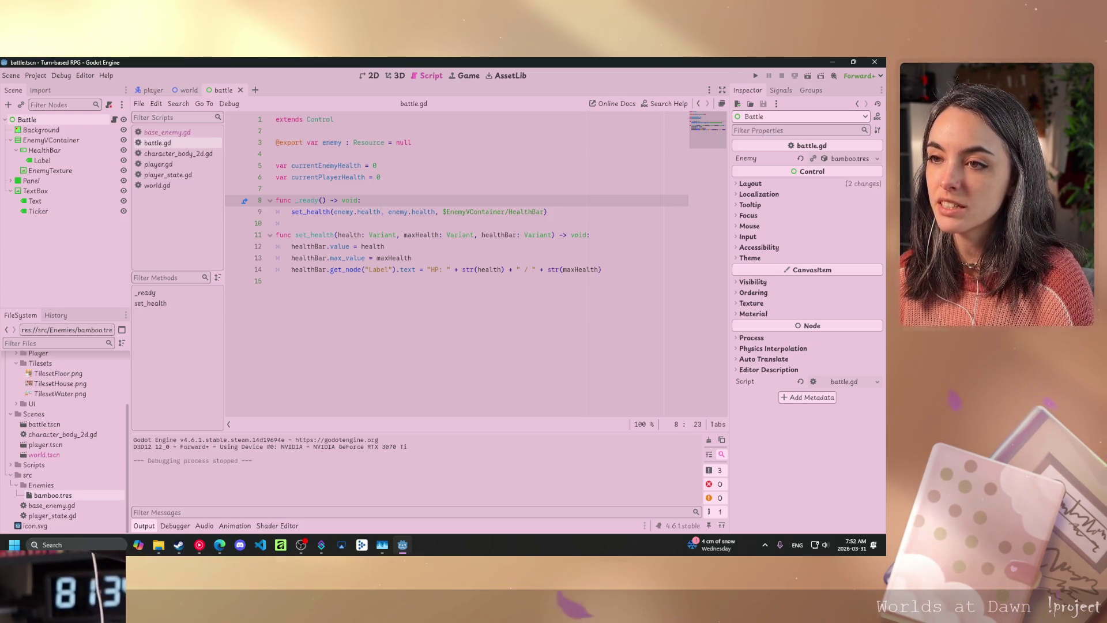
double_click(368, 212)
click(350, 212)
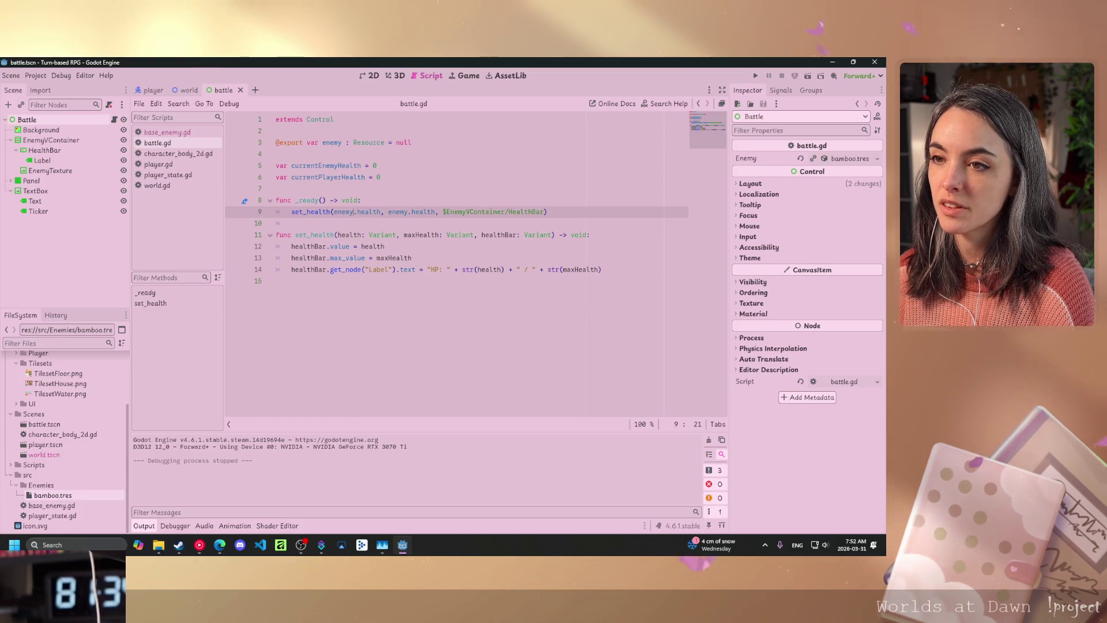
click(397, 234)
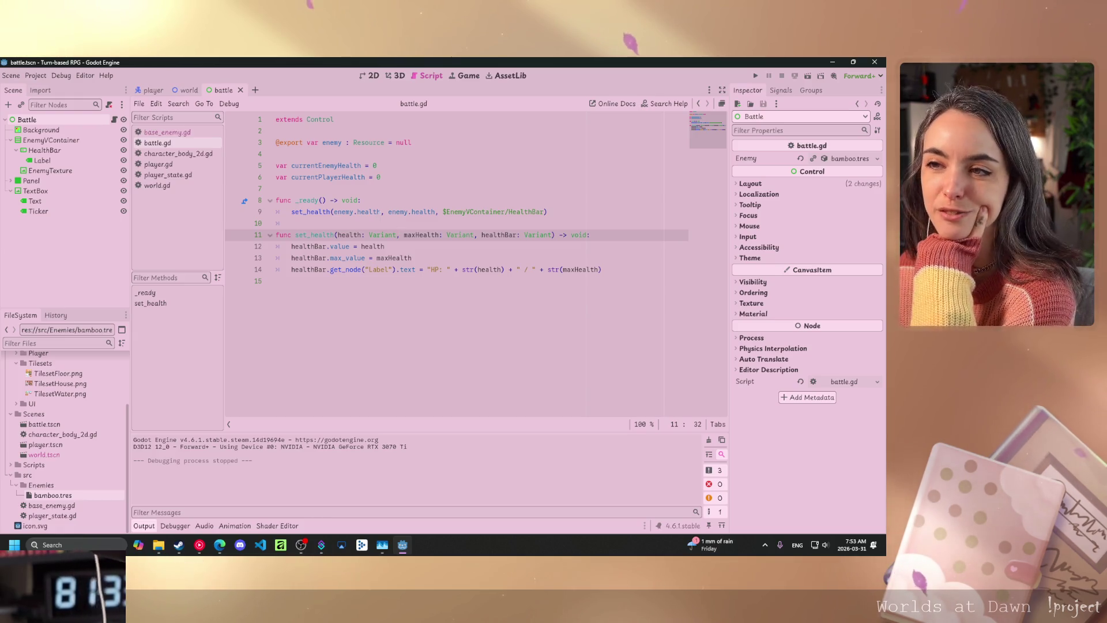
click(368, 213)
click(351, 235)
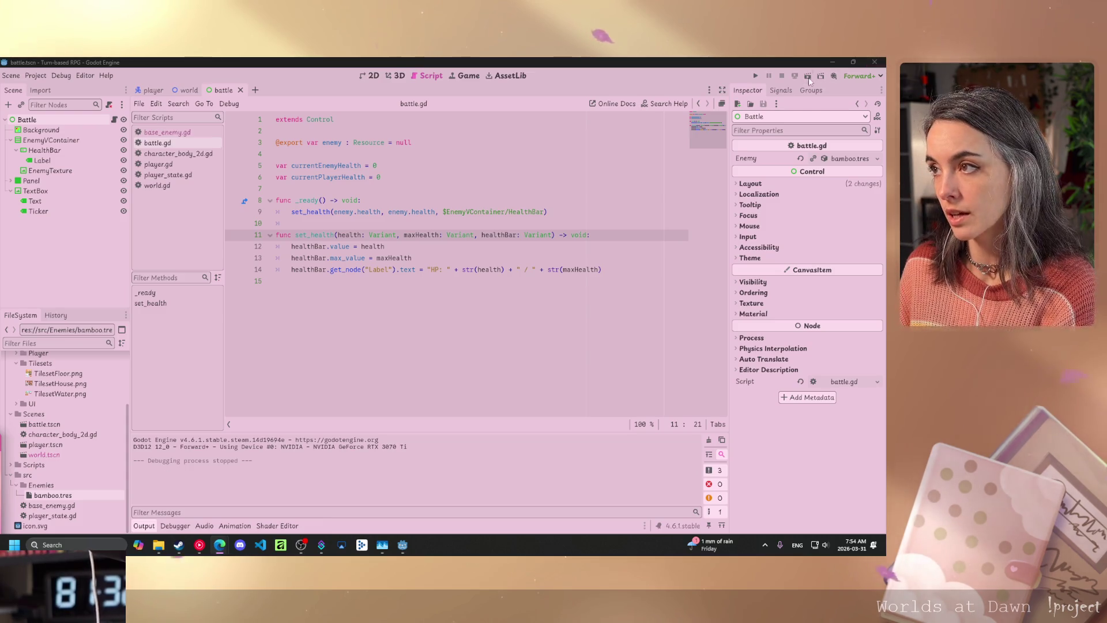
key(F6)
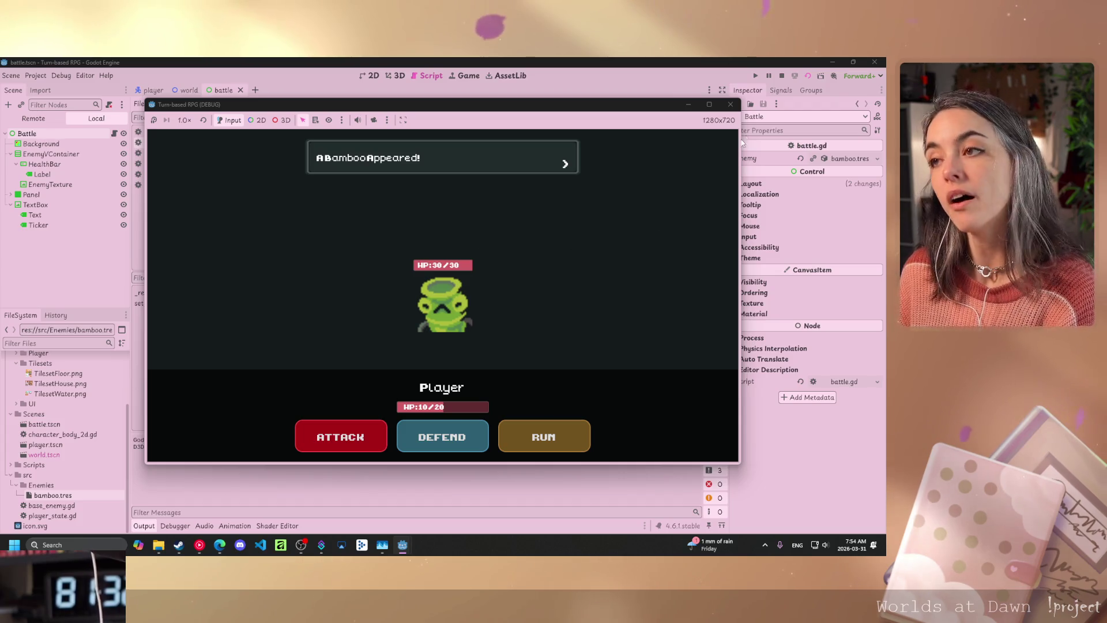
key(F8)
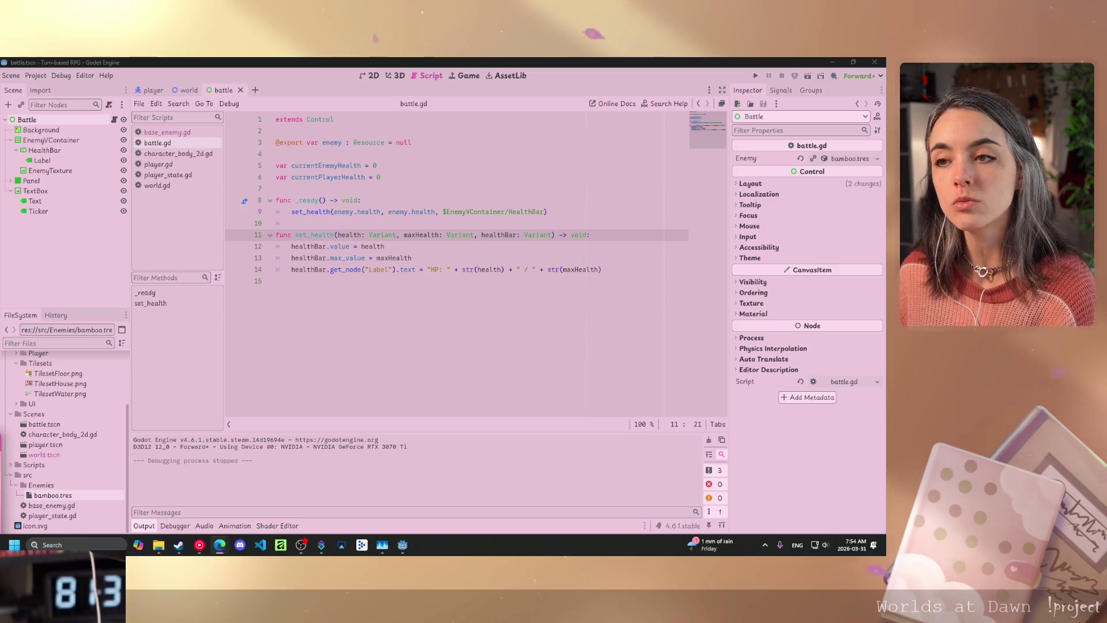
Duplicate the line-9 set_health call onto a new line 10 for the player
click(526, 211)
double_click(526, 211)
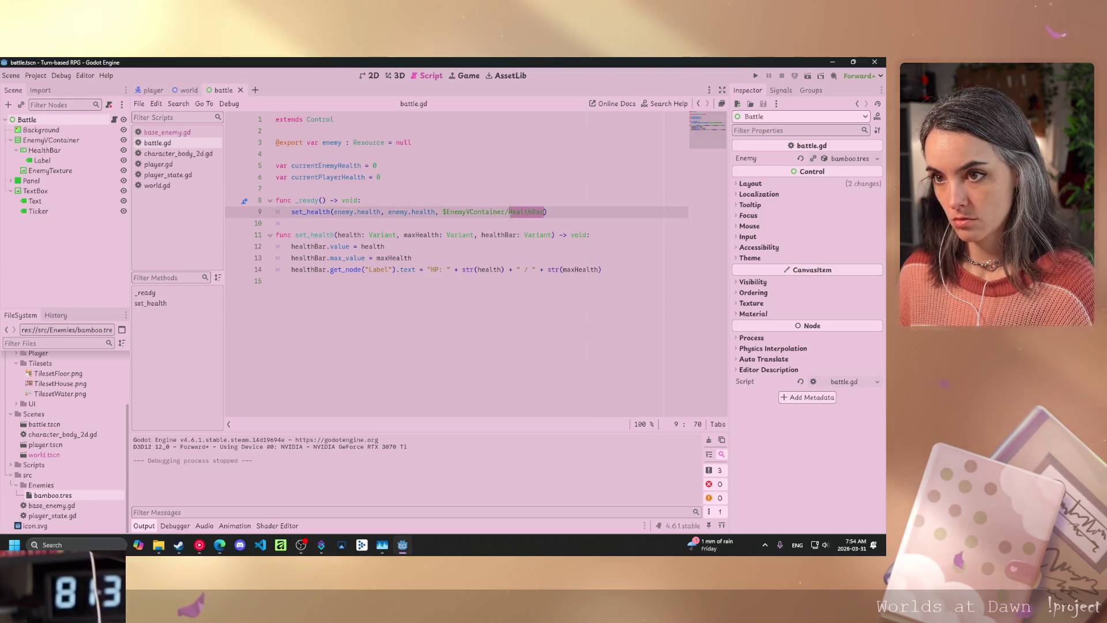
click(501, 234)
click(483, 212)
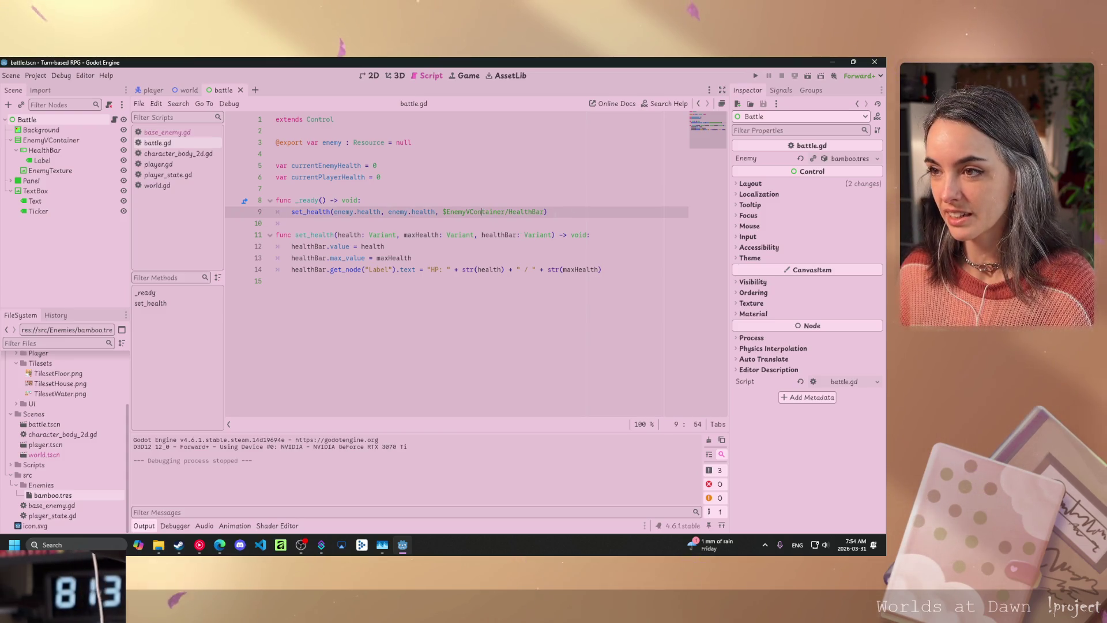
key(End)
key(shift+Home)
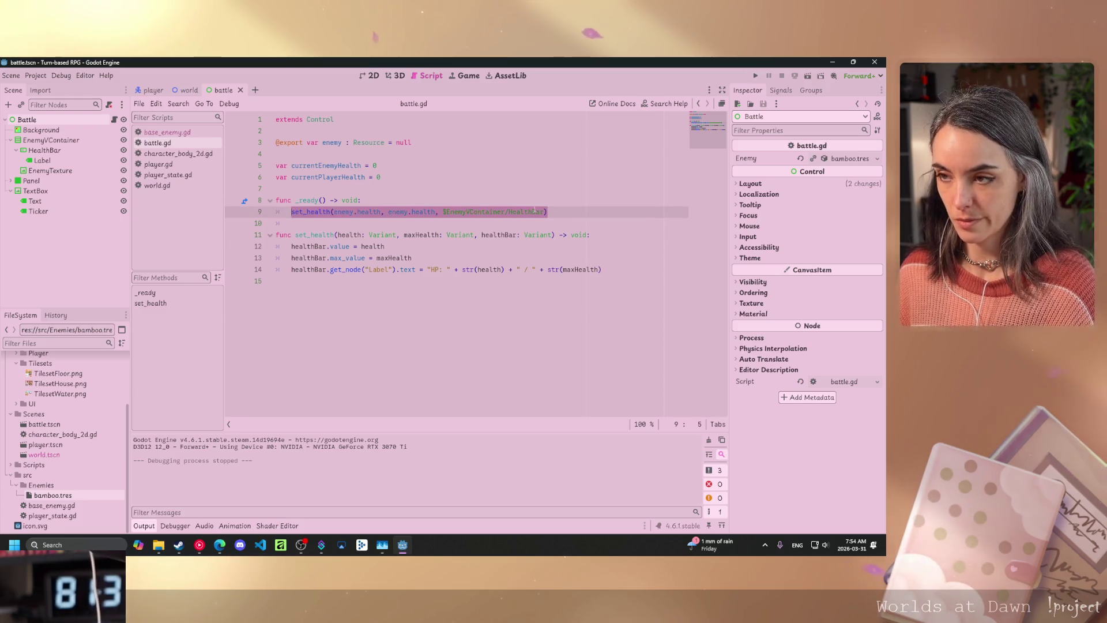
key(End)
key(Return)
text(set_health(enemy.health, enemy.health, $EnemyVContainer/HealthBar))
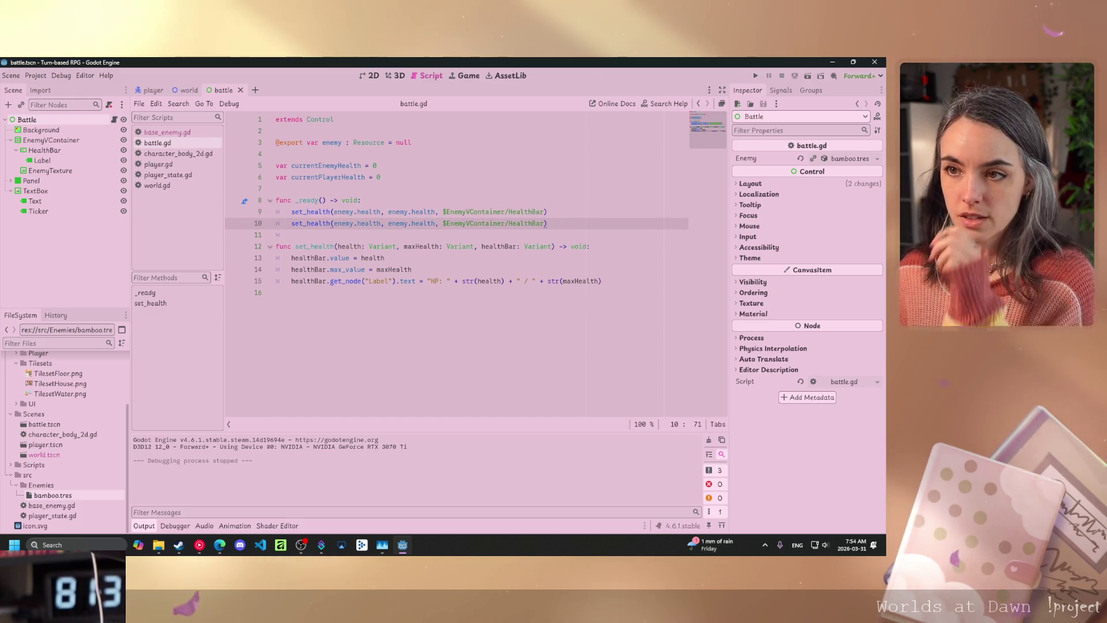
Replace both enemy.health arguments on line 10 with PlayerState.health via autocomplete
key(ctrl+shift+Left)
key(ctrl+shift+Left)
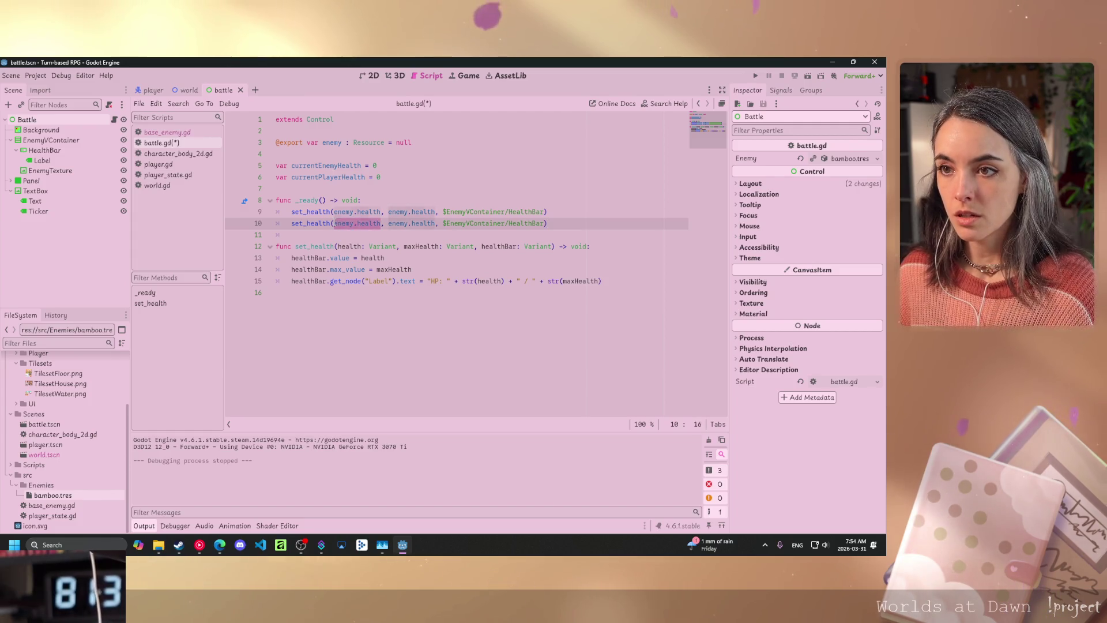
text(Play)
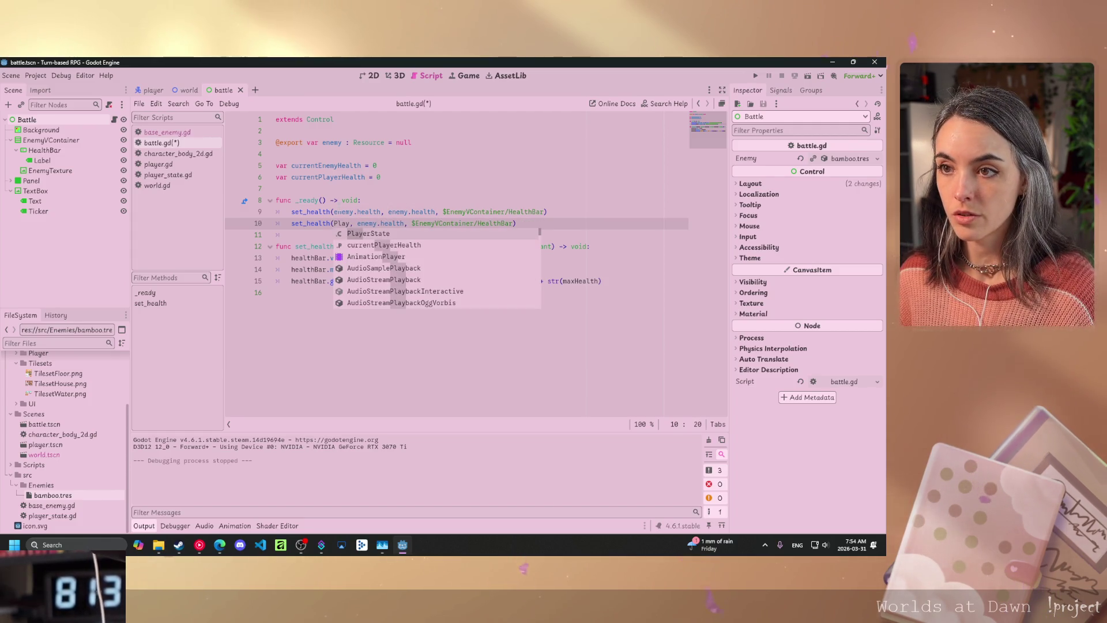
text(erState., enemy.health)
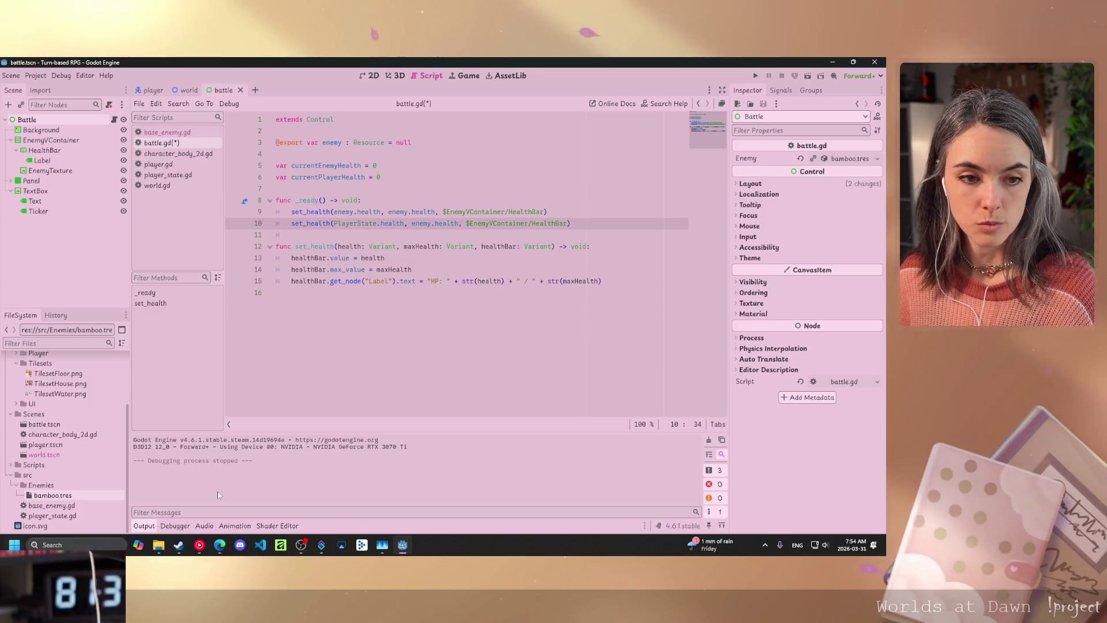
key(ctrl+shift+Left)
key(ctrl+shift+Left)
key(ctrl+shift+Left)
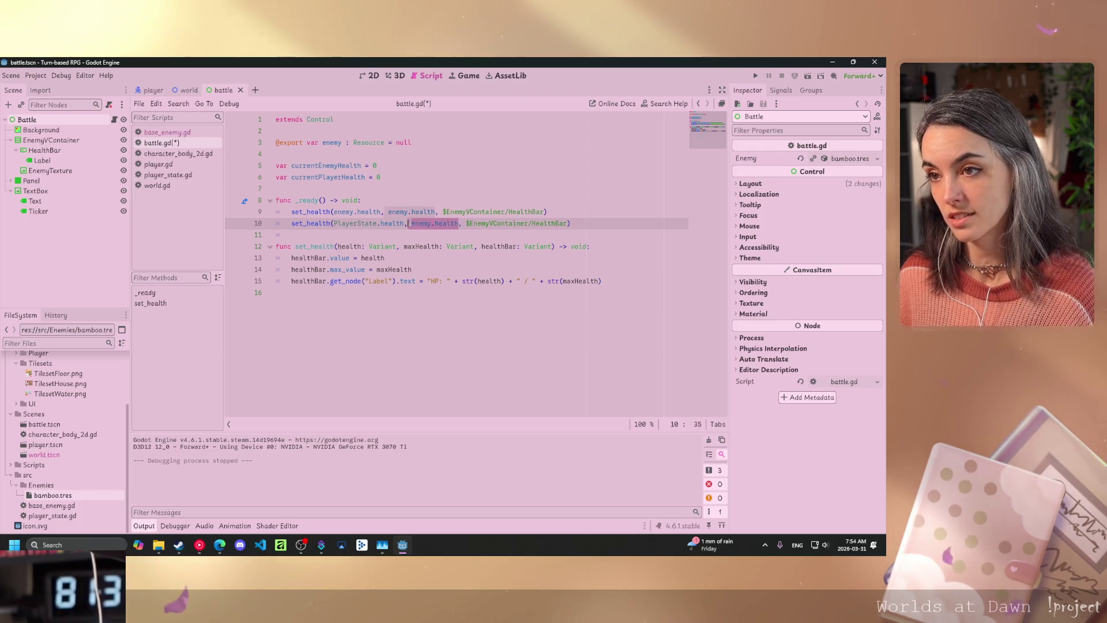
text(Play)
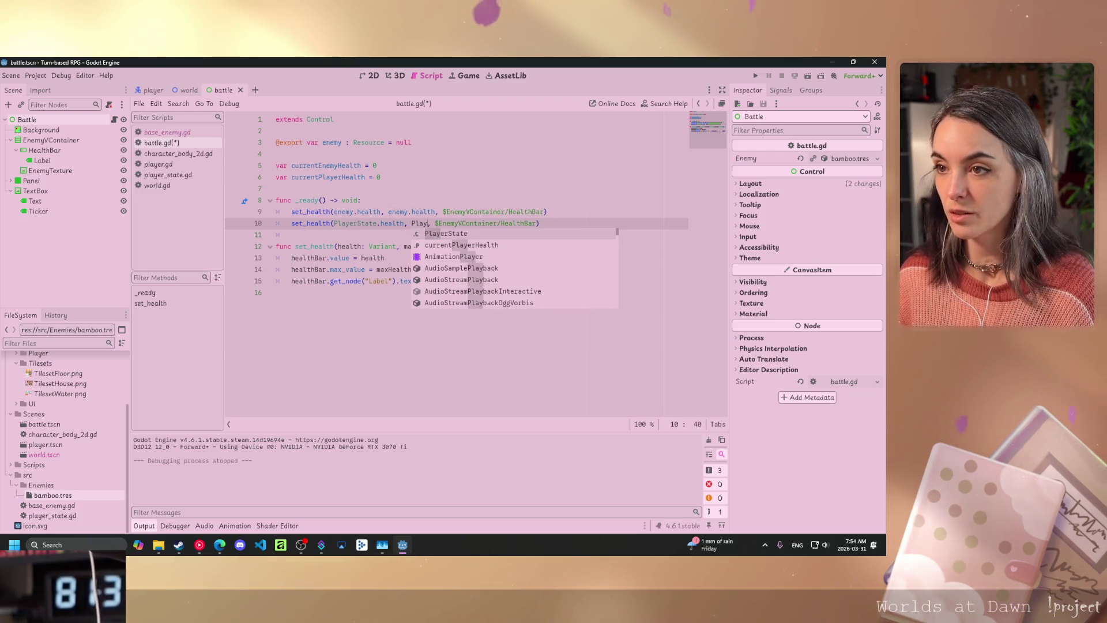
key(Return)
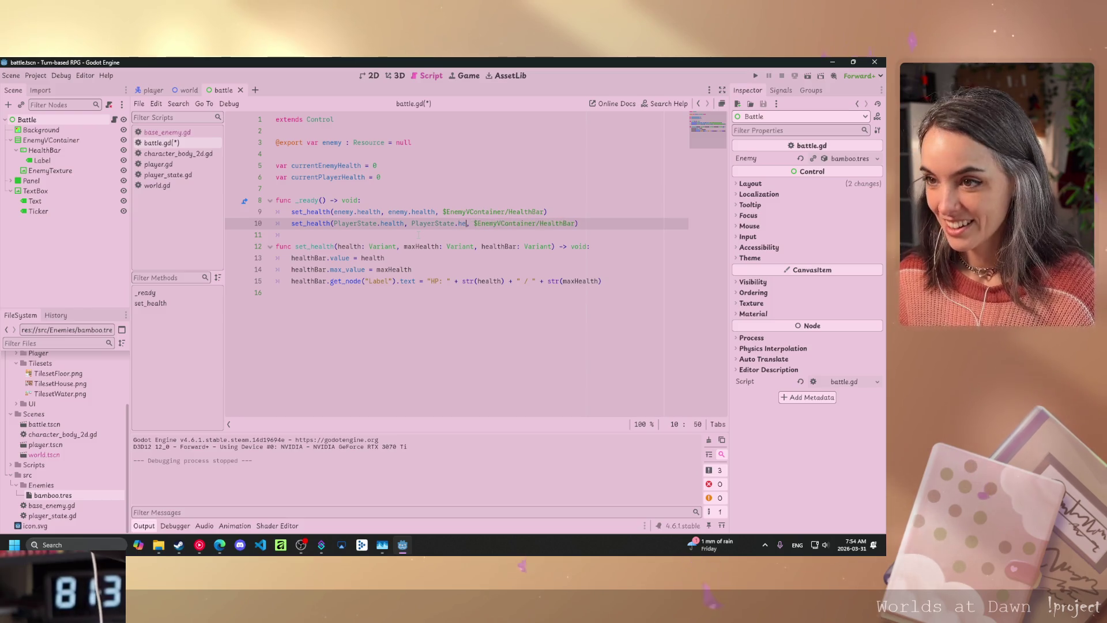
text(.health)
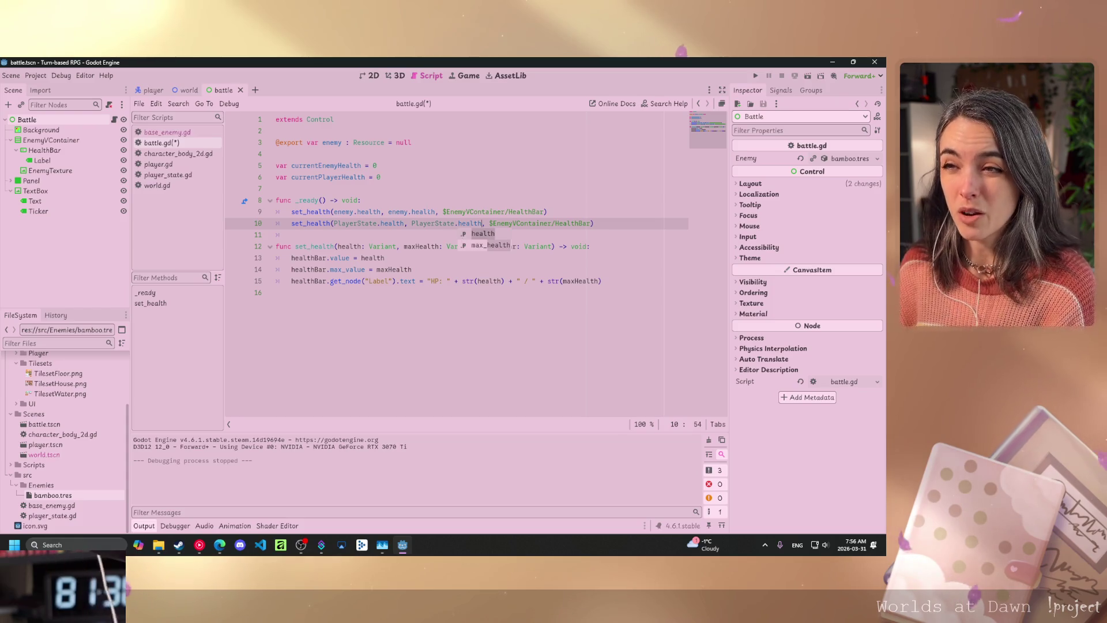
click(427, 281)
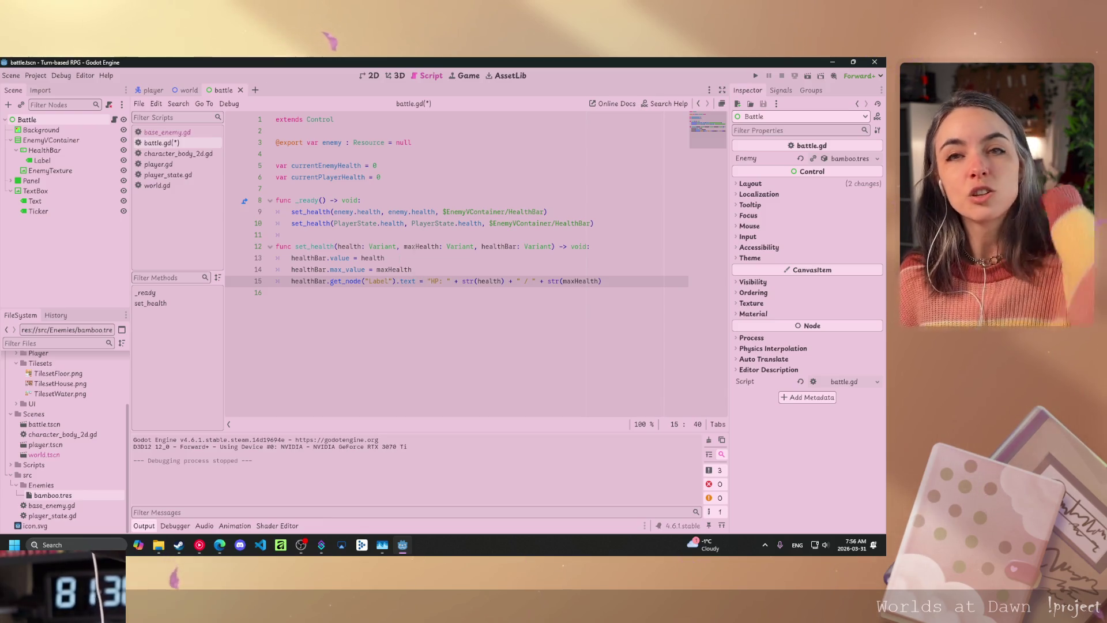
click(447, 223)
key(ctrl+shift+d)
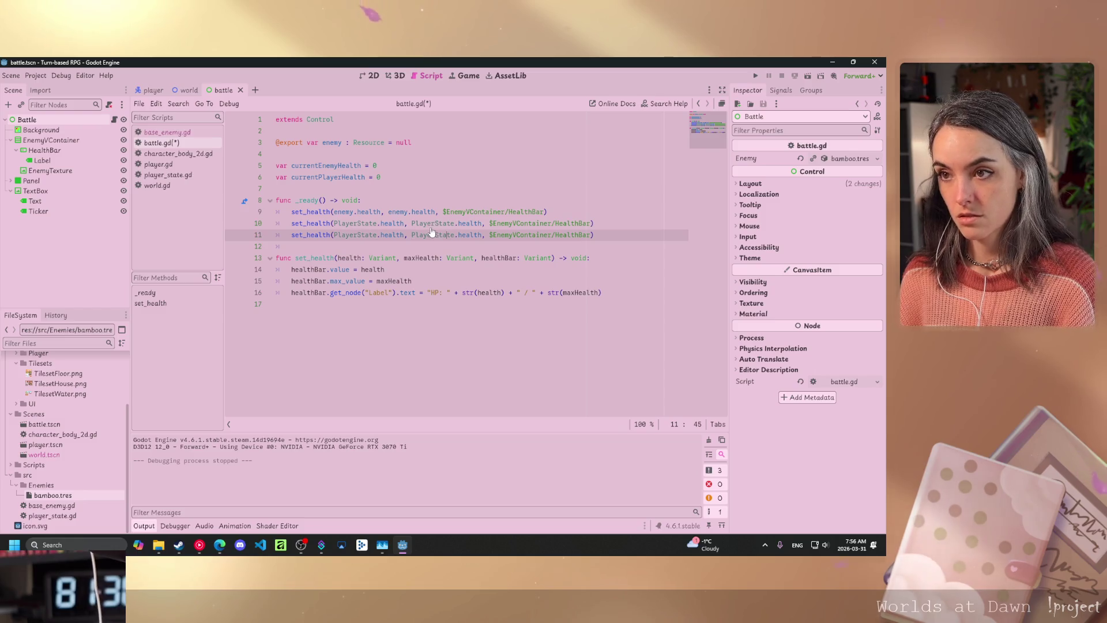
key(ctrl+z)
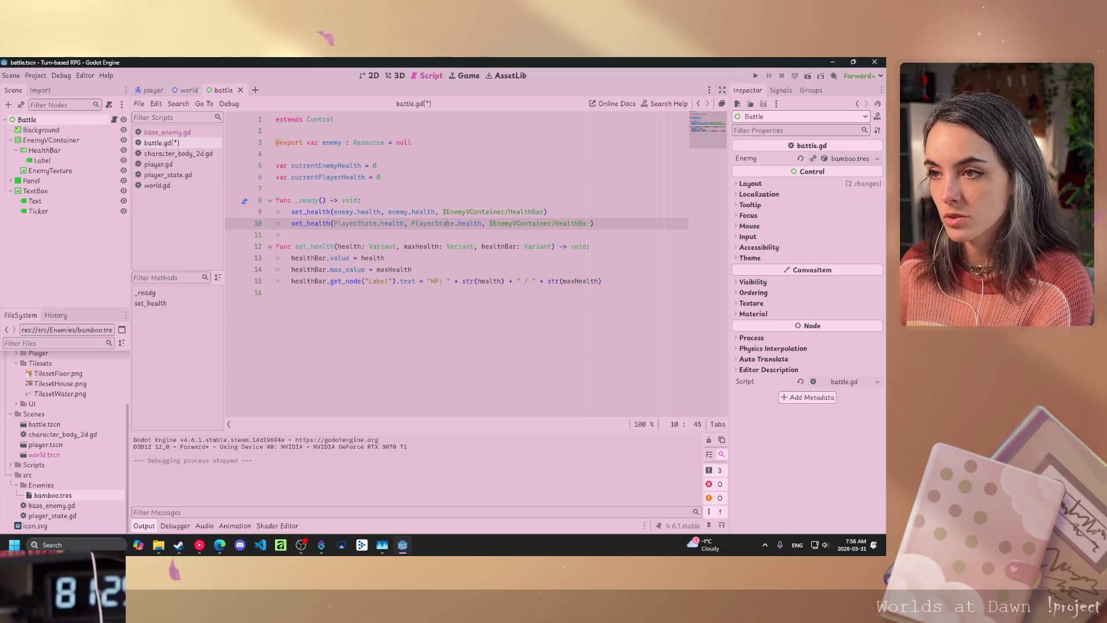
Replace $EnemyVContainer/HealthBar on line 10 with the Panel's HealthBar node path and run the scene
drag(591, 223, 490, 223)
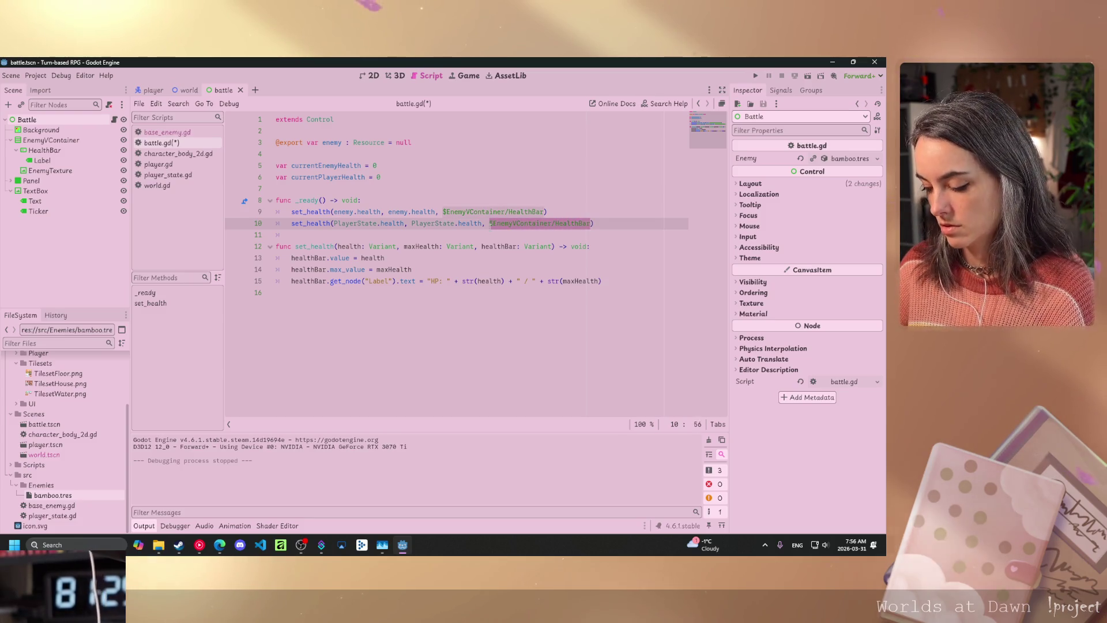
key(BackSpace)
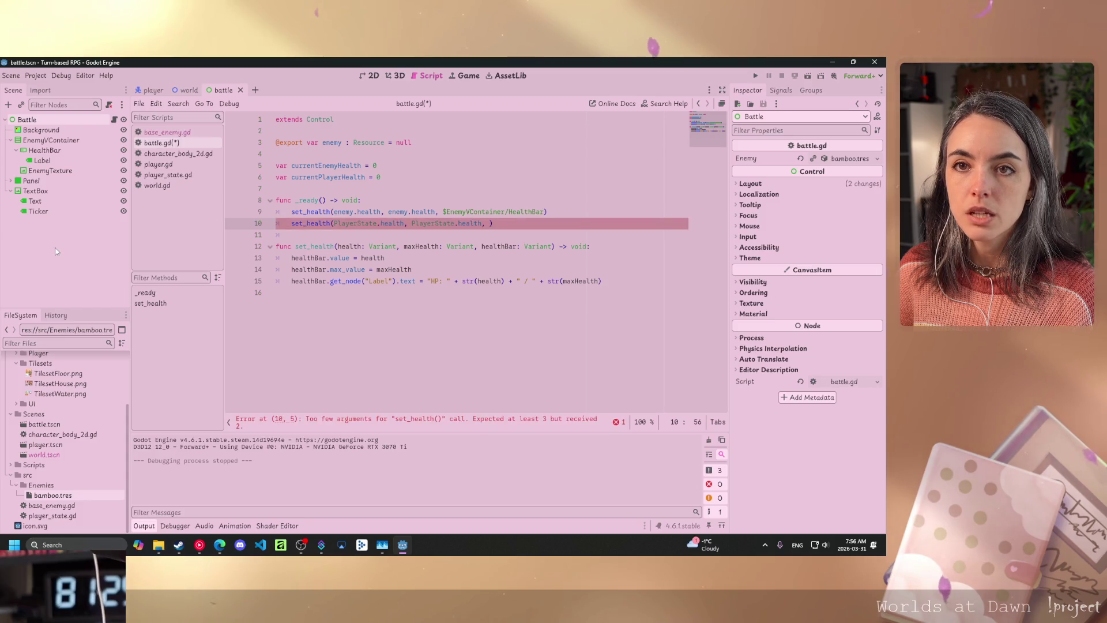
click(11, 181)
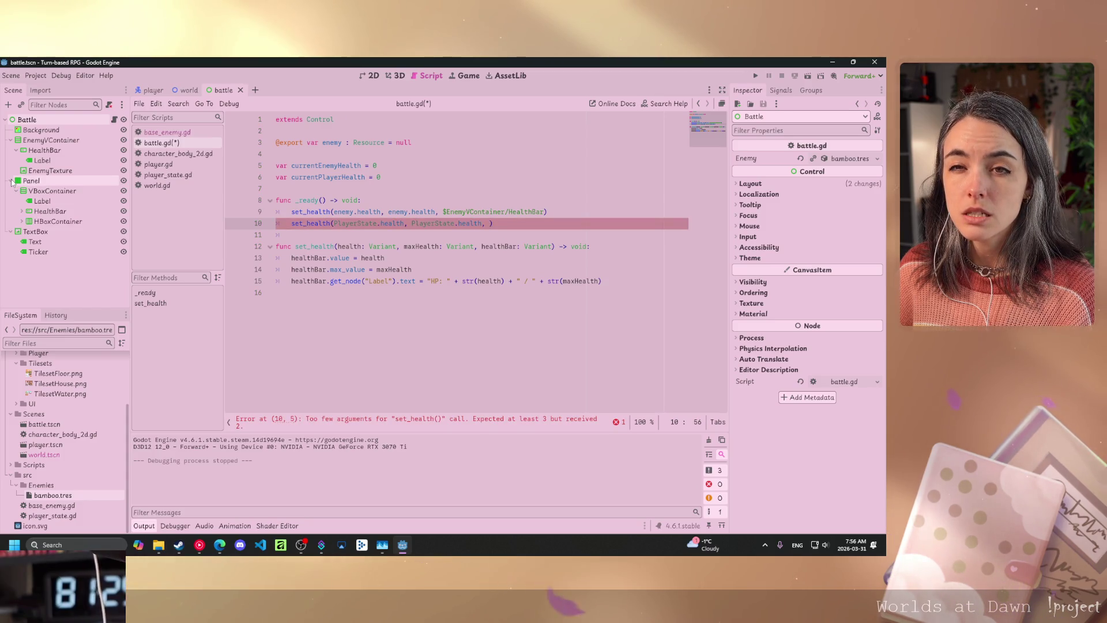
drag(49, 212, 501, 226)
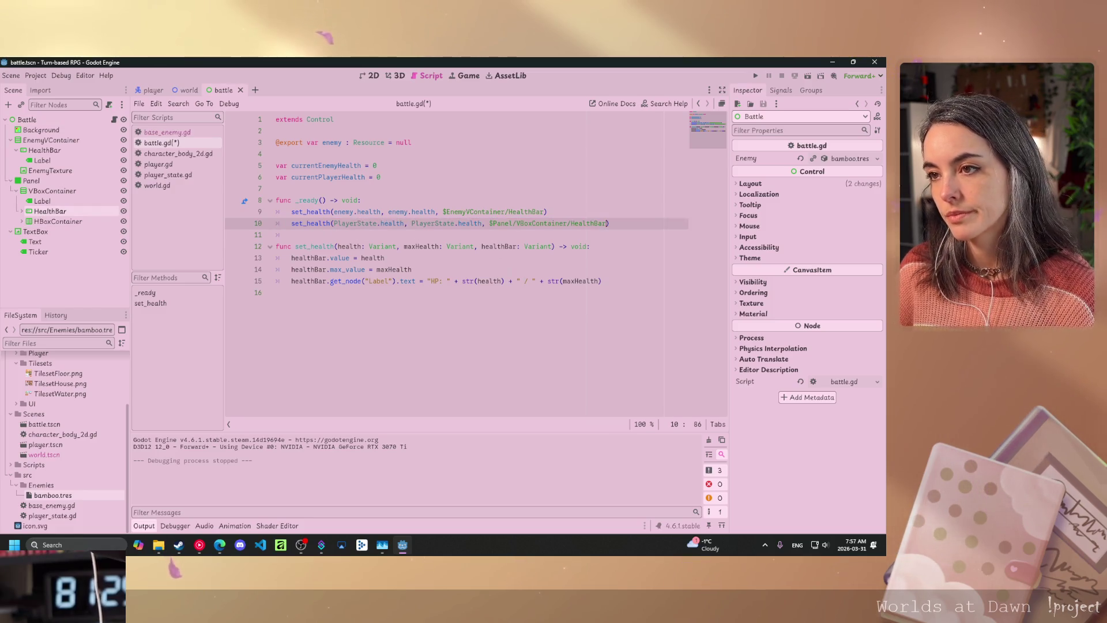
key(Down)
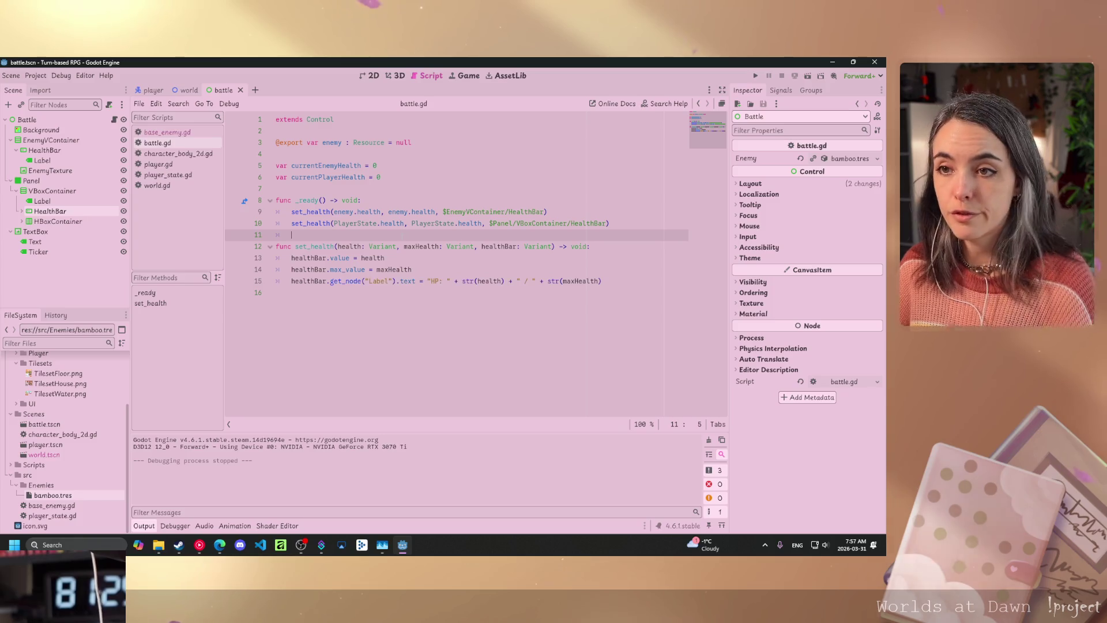
click(808, 75)
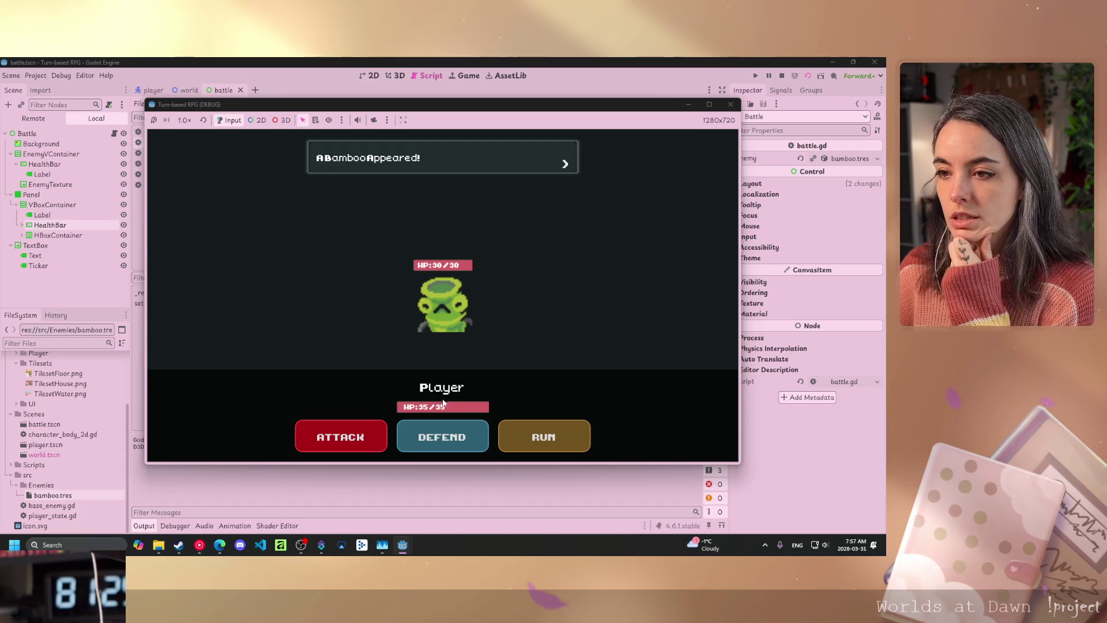
click(731, 103)
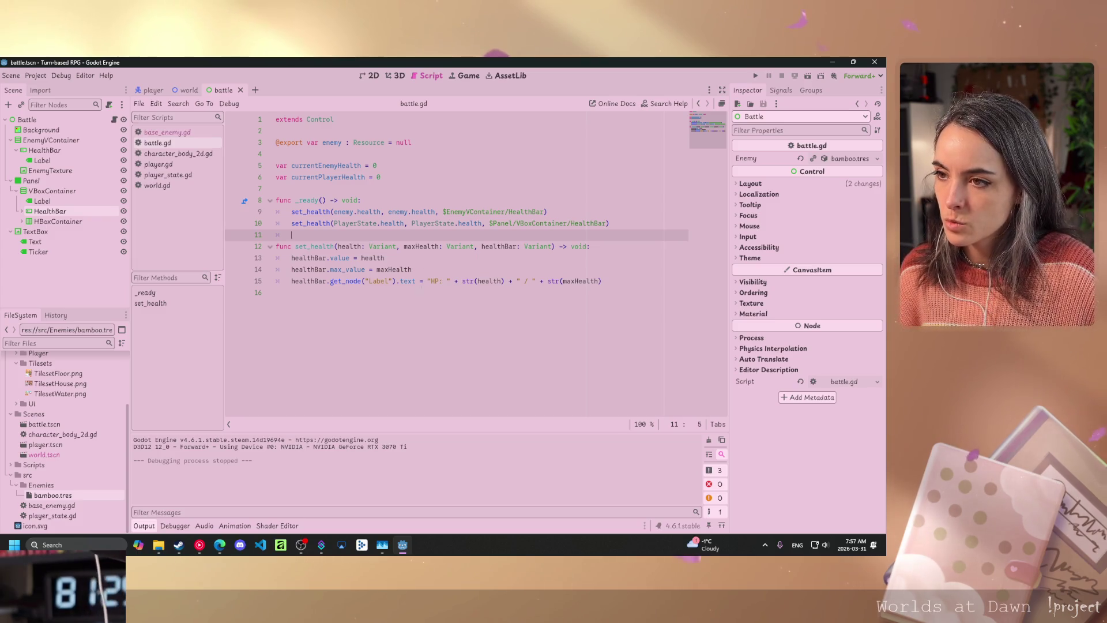
click(424, 259)
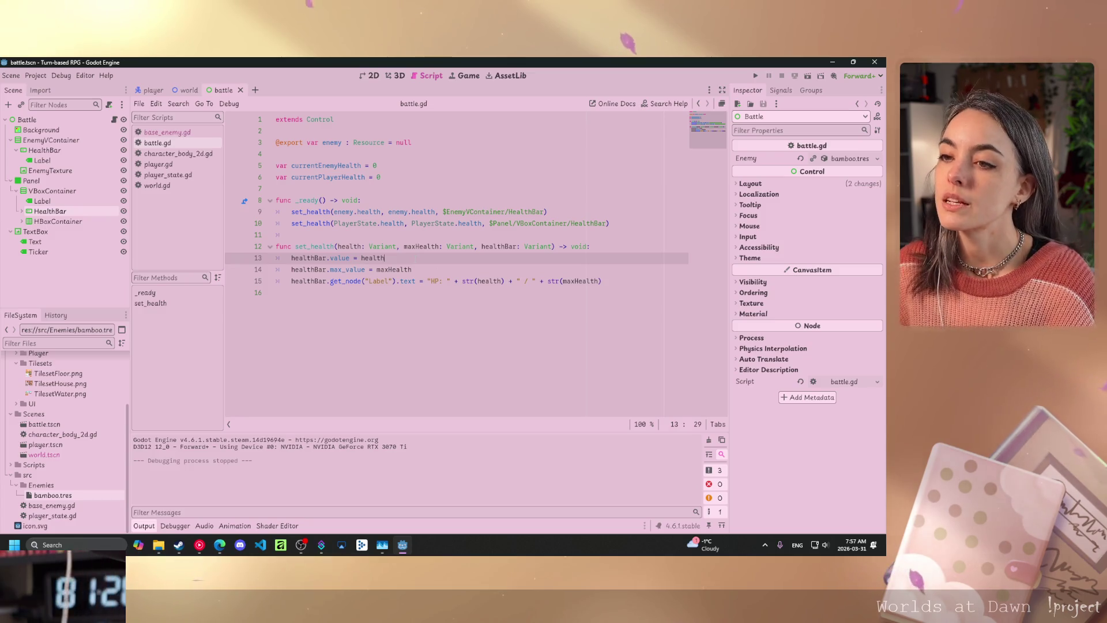
click(424, 269)
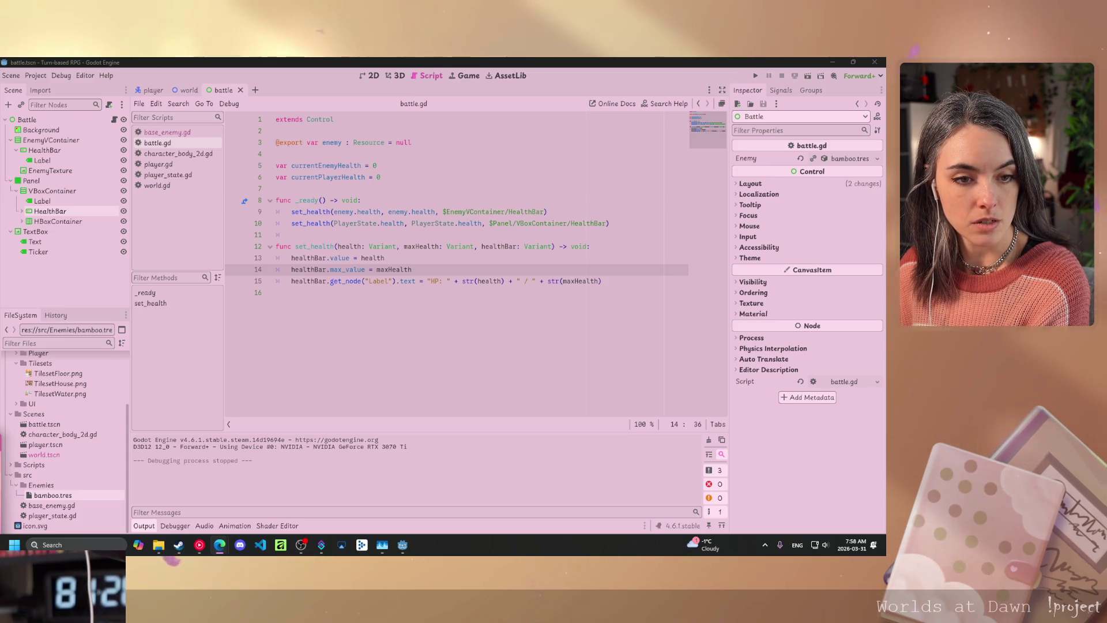
double_click(471, 224)
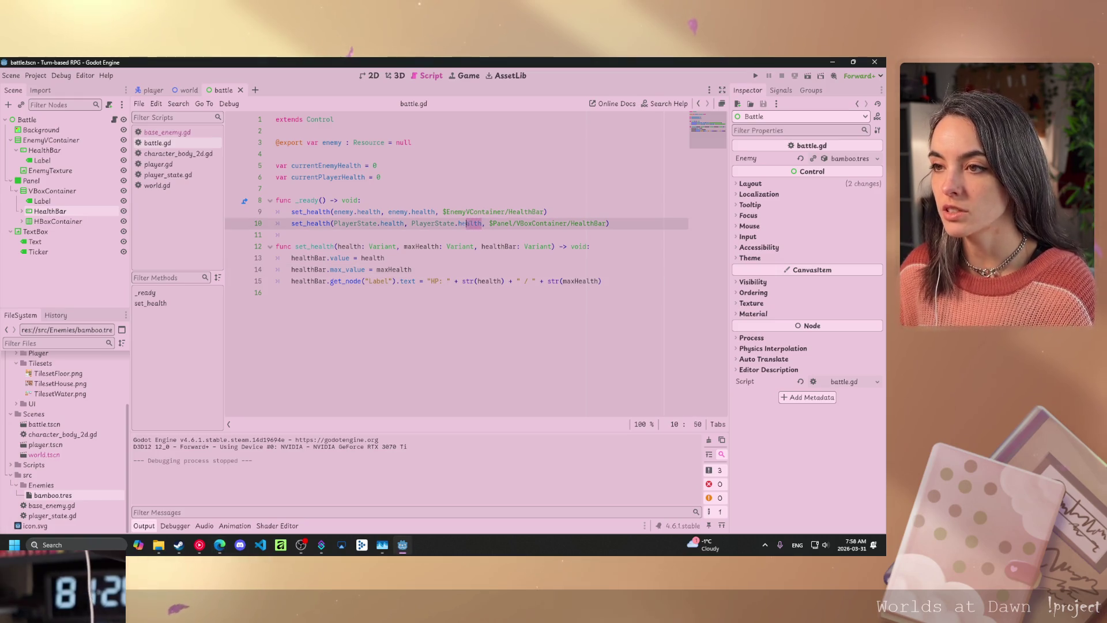
text(max_)
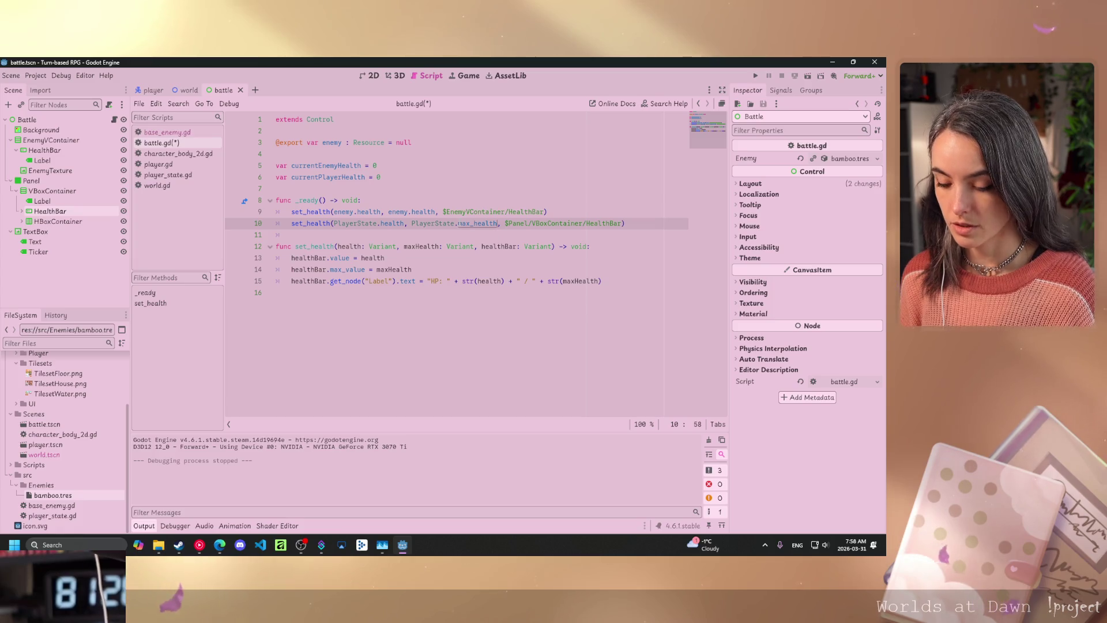
Save battle.gd and check the PlayerState.max_health tooltip on line 10
key(ctrl+s)
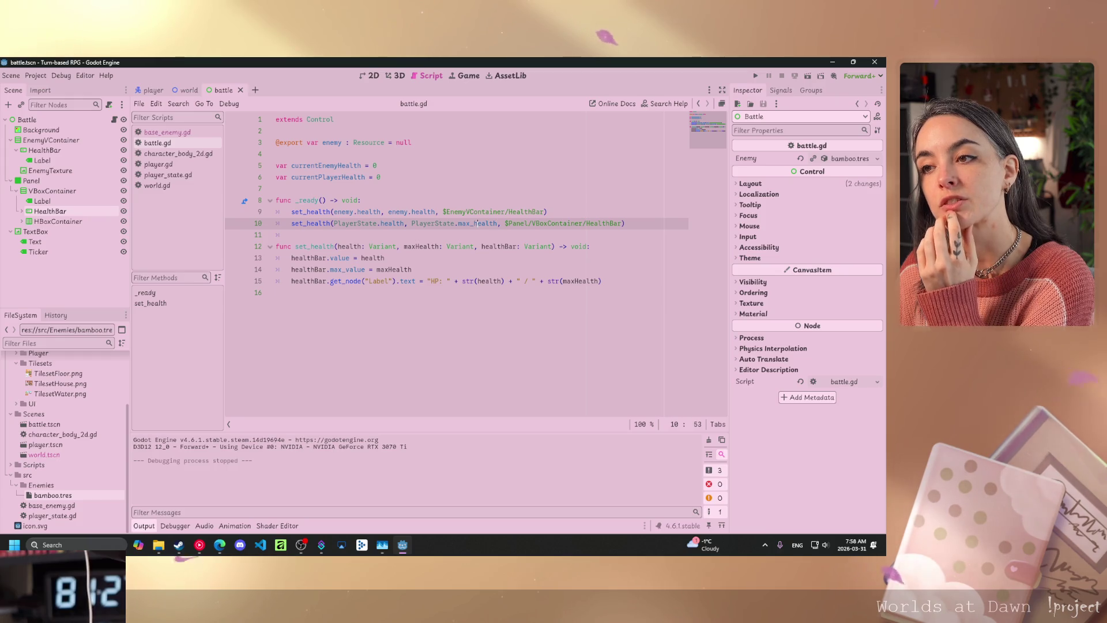
click(483, 223)
click(350, 176)
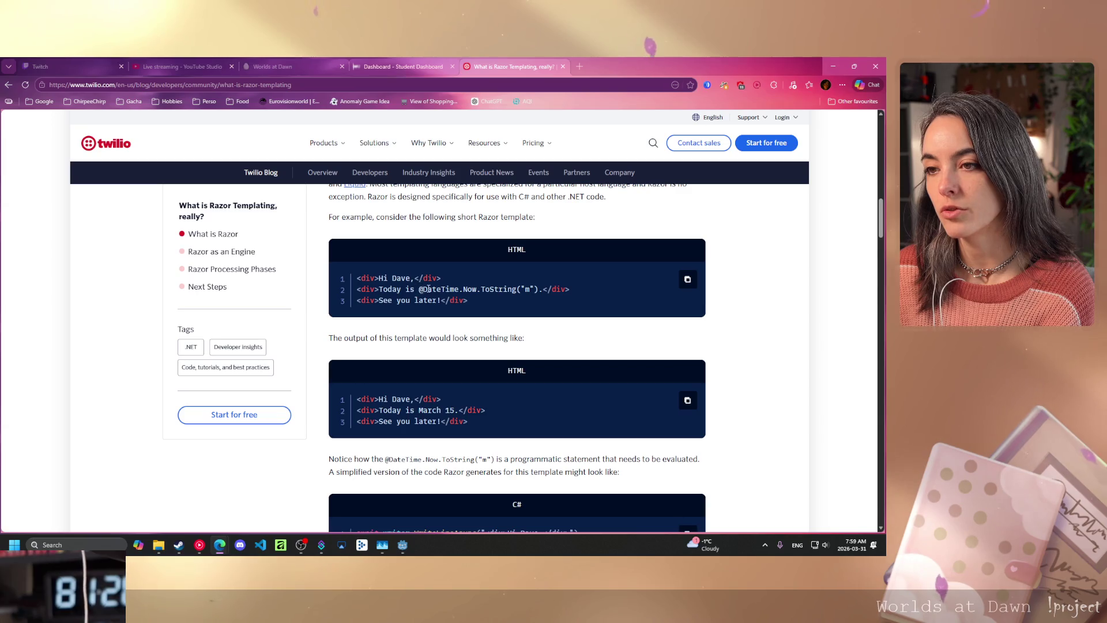
drag(421, 289, 542, 289)
click(507, 309)
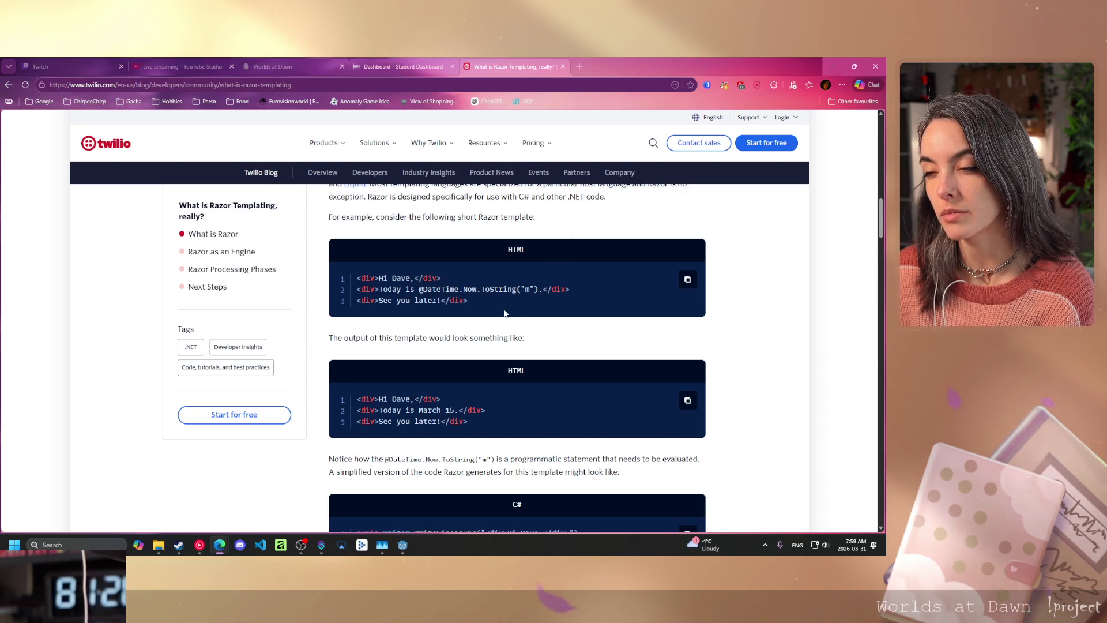
scroll(504, 314, down, 2)
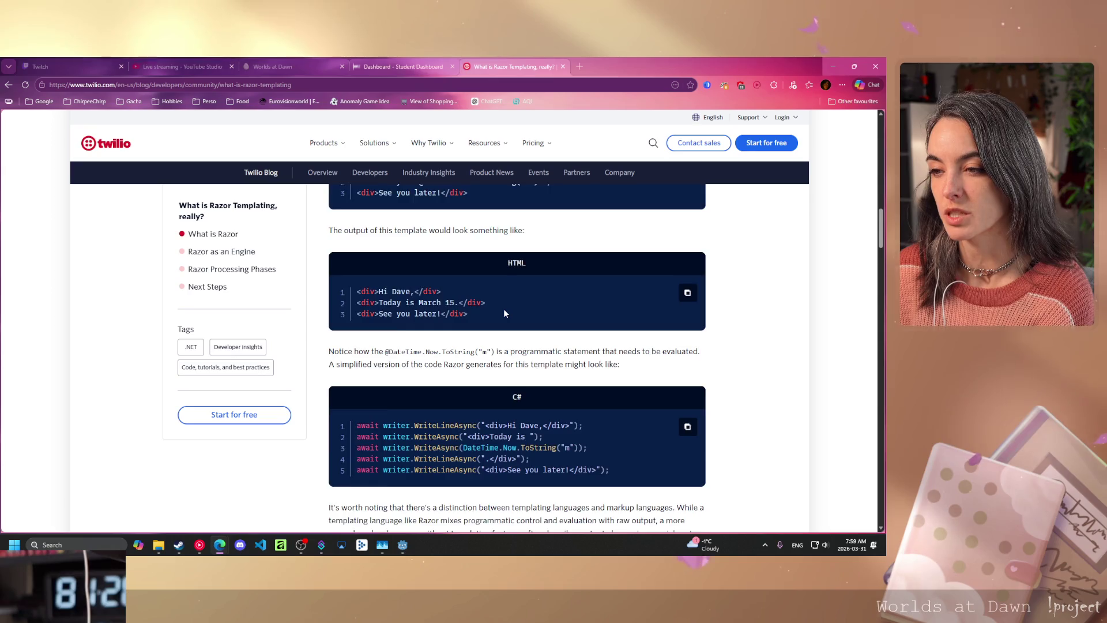
scroll(505, 314, down, 3)
scroll(504, 412, down, 2)
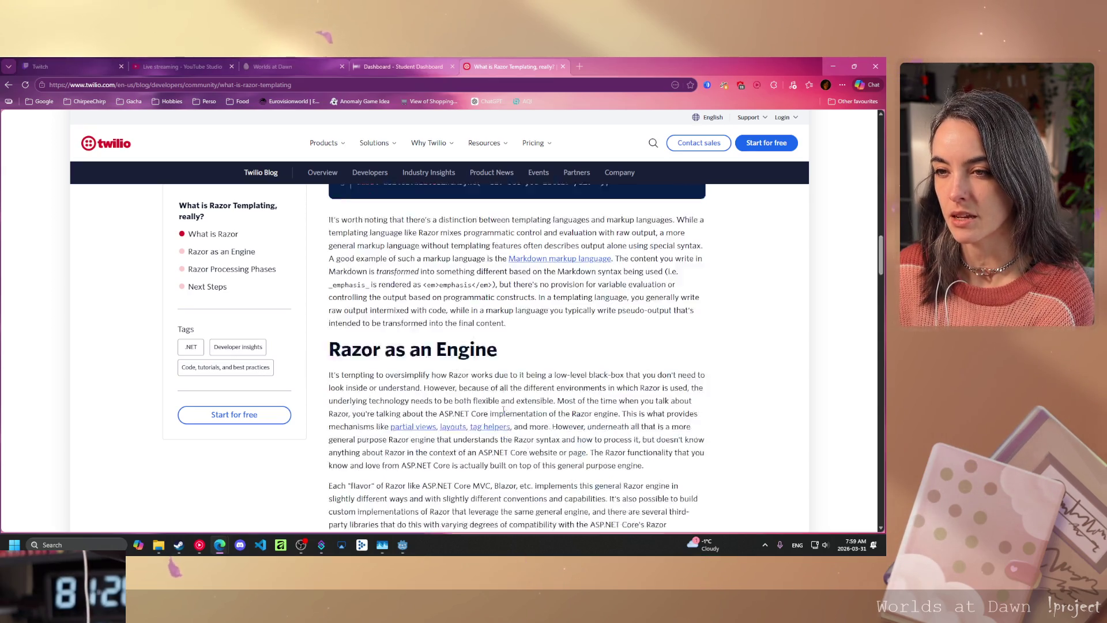
scroll(503, 410, down, 3)
scroll(505, 411, down, 8)
scroll(506, 408, down, 6)
scroll(508, 414, down, 10)
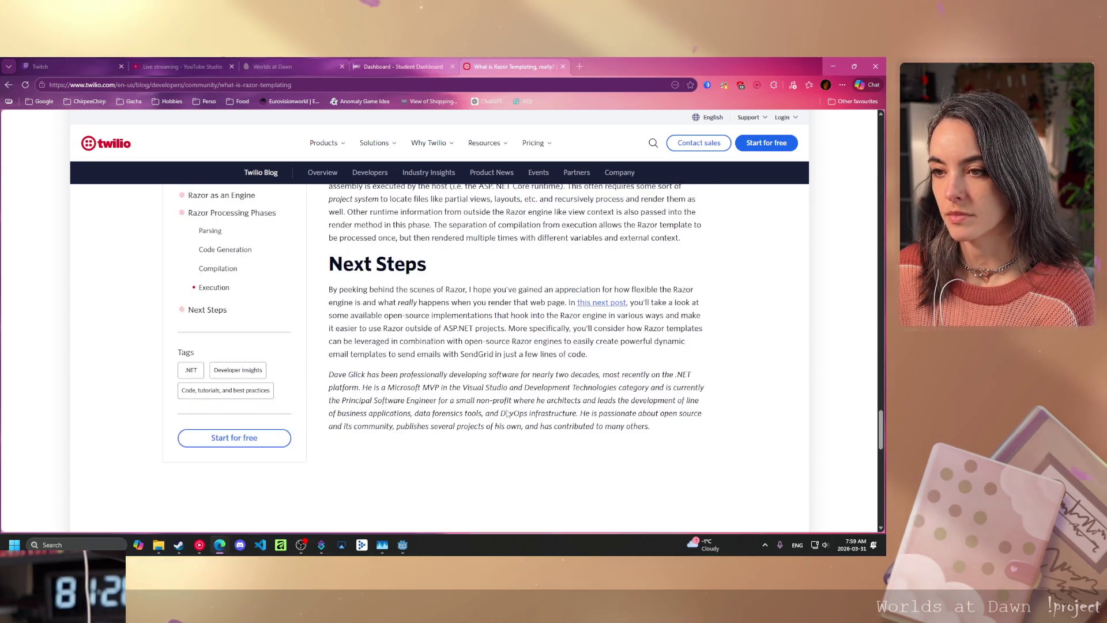
scroll(506, 415, down, 5)
scroll(240, 313, up, 20)
scroll(225, 286, up, 3)
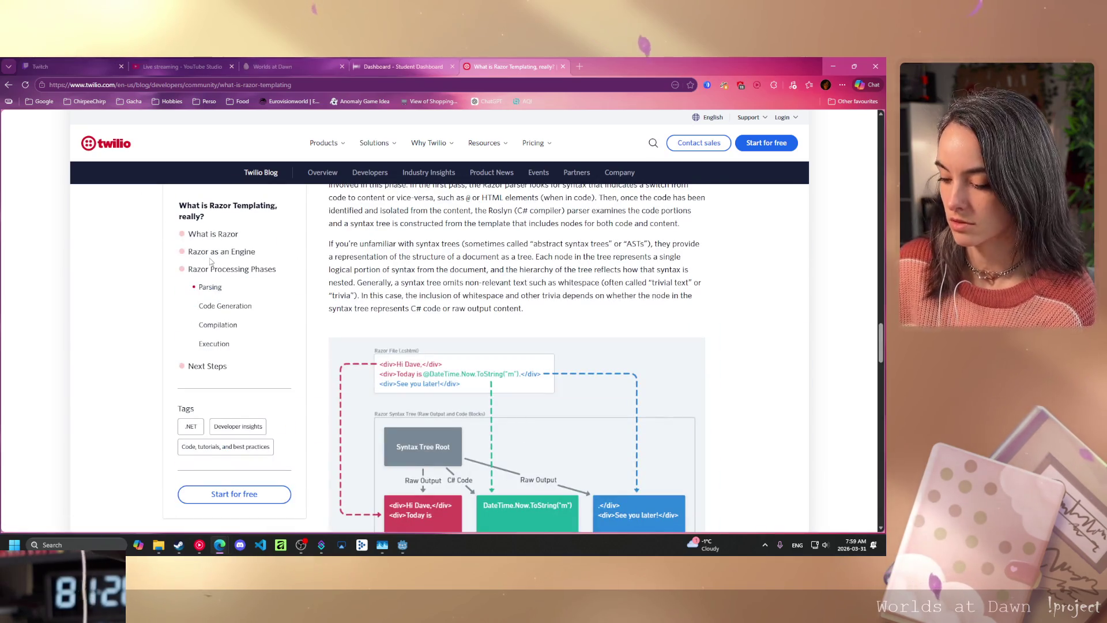